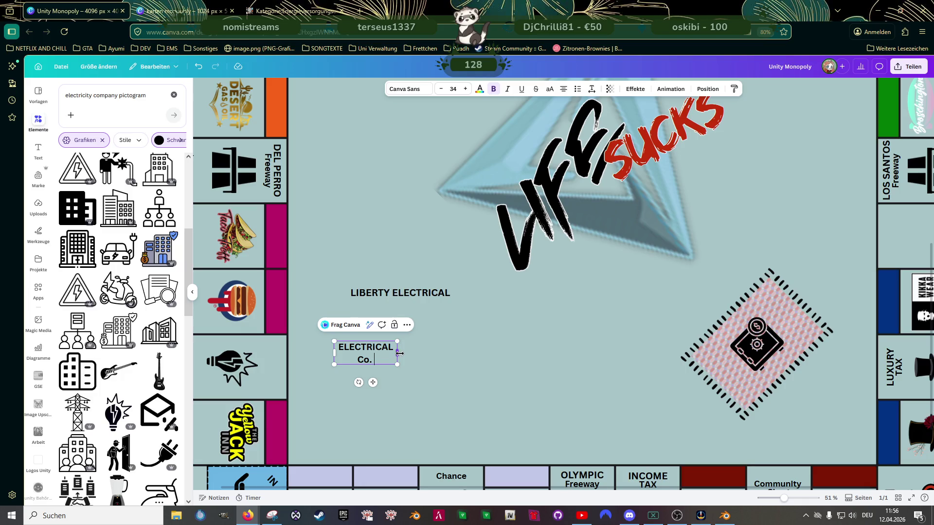
Step: Fit ELECTRICAL Co. on one line and shorten the other label to just LIBERTY
{"action": "left_click_drag", "start_coordinate": [398, 353], "coordinate": [410, 351]}
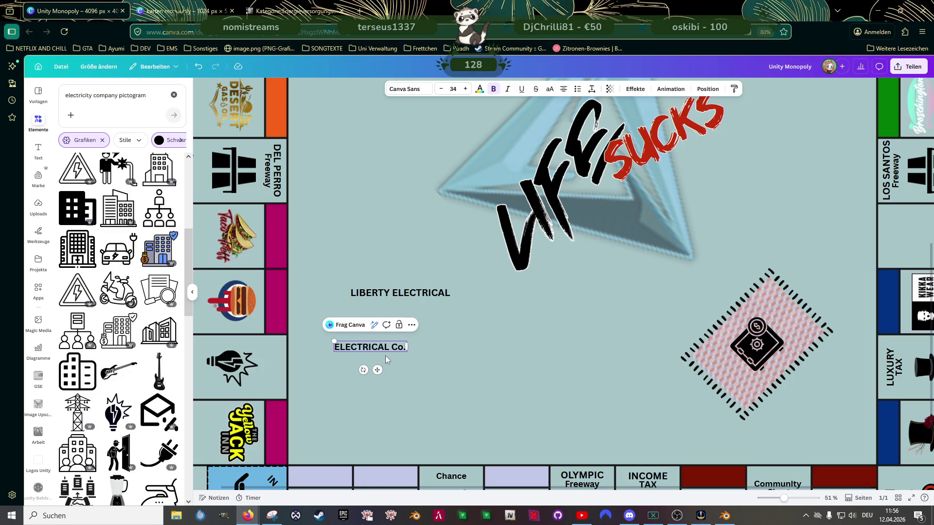
{"action": "left_click", "coordinate": [394, 293]}
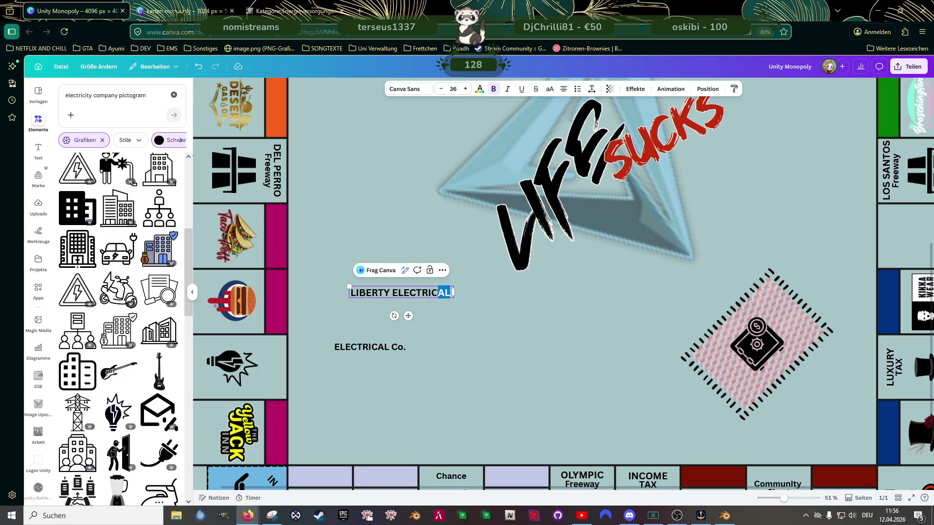
{"action": "key", "text": "BackSpace"}
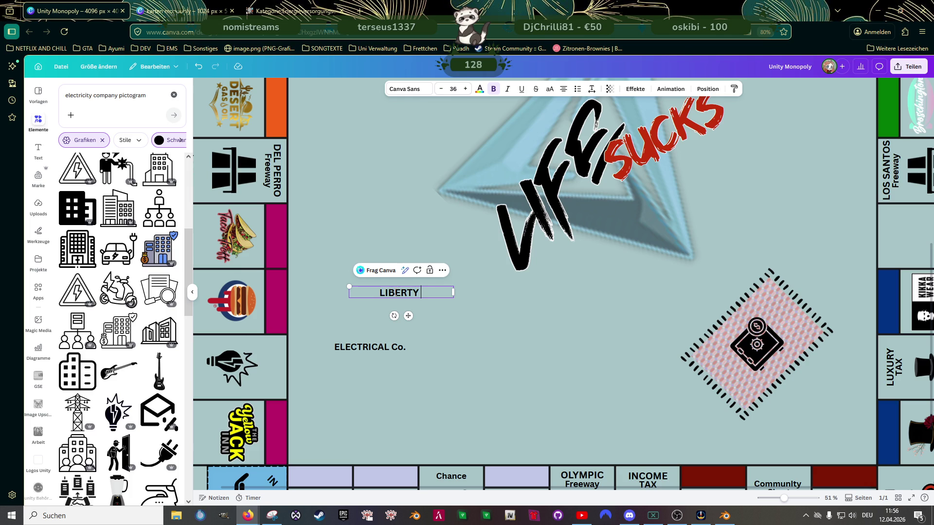
Step: Narrow the LIBERTY box to the word and move it toward the lightbulb tile
{"action": "left_click", "coordinate": [442, 312]}
{"action": "left_click", "coordinate": [452, 293]}
{"action": "left_click_drag", "start_coordinate": [455, 292], "coordinate": [393, 294]}
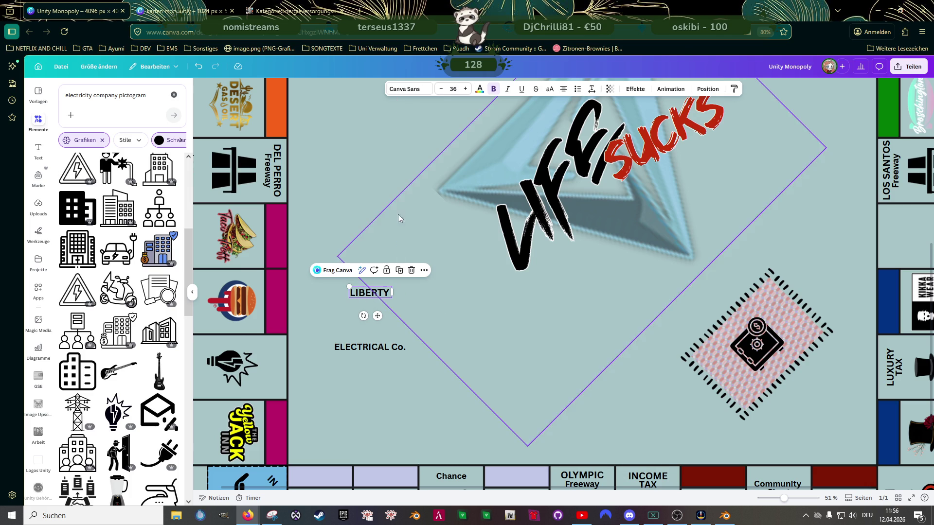
{"action": "mouse_move", "coordinate": [377, 315]}
{"action": "left_mouse_down"}
{"action": "mouse_move", "coordinate": [281, 380]}
{"action": "mouse_move", "coordinate": [257, 357]}
{"action": "left_mouse_up"}
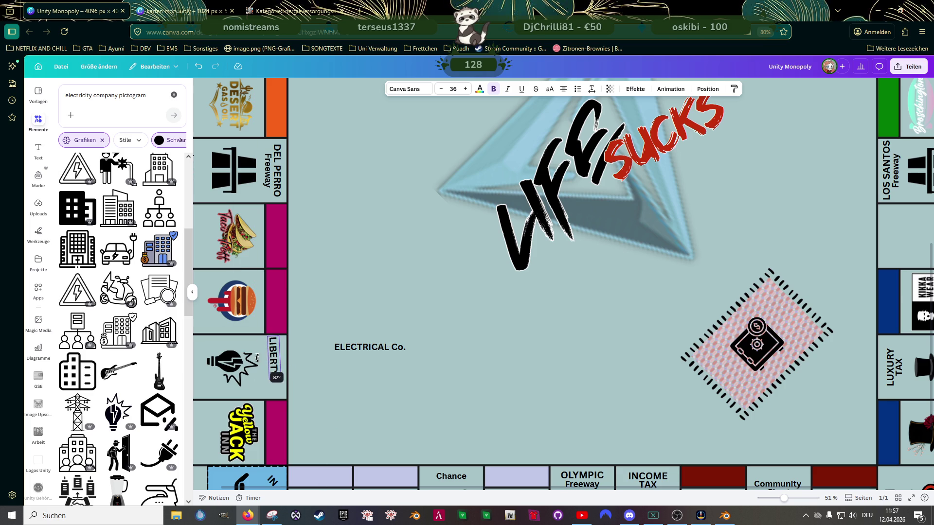
{"action": "scroll", "coordinate": [292, 351], "scroll_direction": "up", "scroll_amount": 3}
{"action": "scroll", "coordinate": [292, 350], "scroll_direction": "up", "scroll_amount": 3}
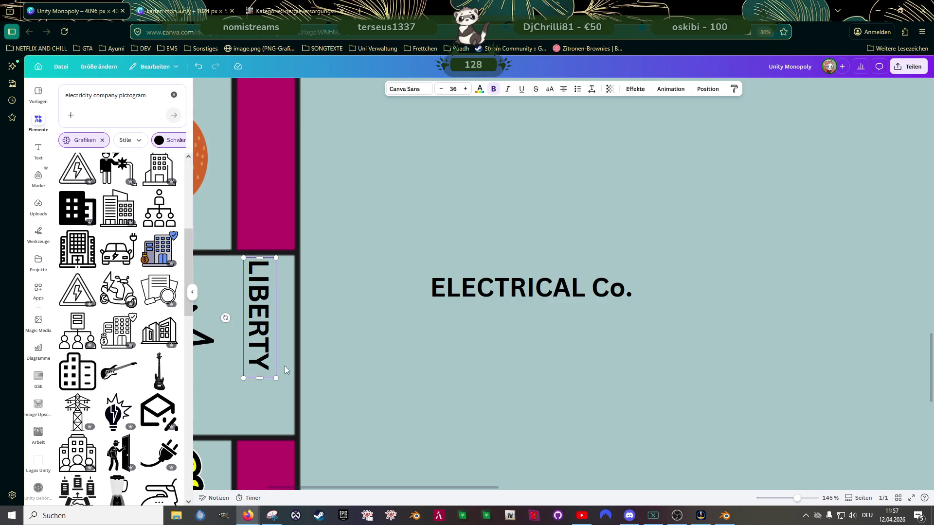
Step: Position LIBERTY inside the lightbulb tile and move the lightbulb toward the board edge
{"action": "left_click_drag", "start_coordinate": [354, 358], "coordinate": [531, 328]}
{"action": "left_click", "coordinate": [437, 307]}
{"action": "left_click_drag", "start_coordinate": [437, 307], "coordinate": [440, 316]}
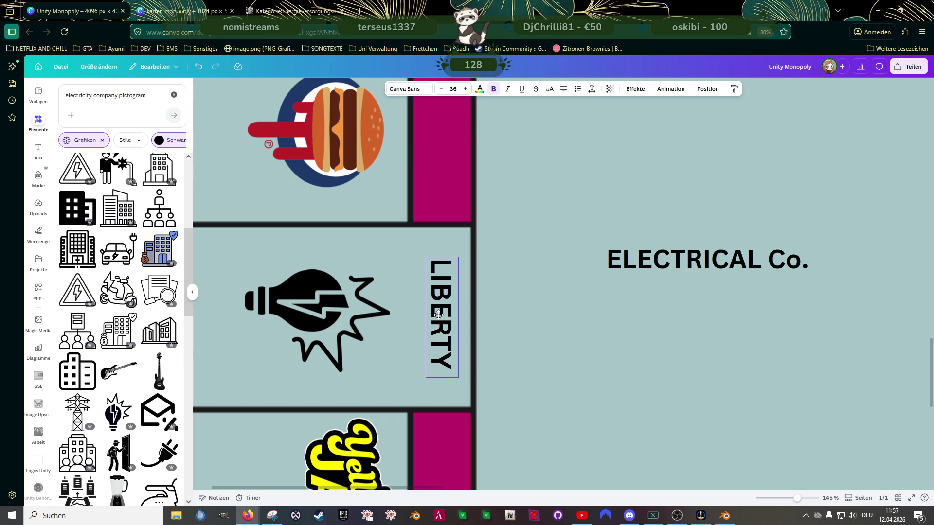
{"action": "left_click", "coordinate": [317, 314]}
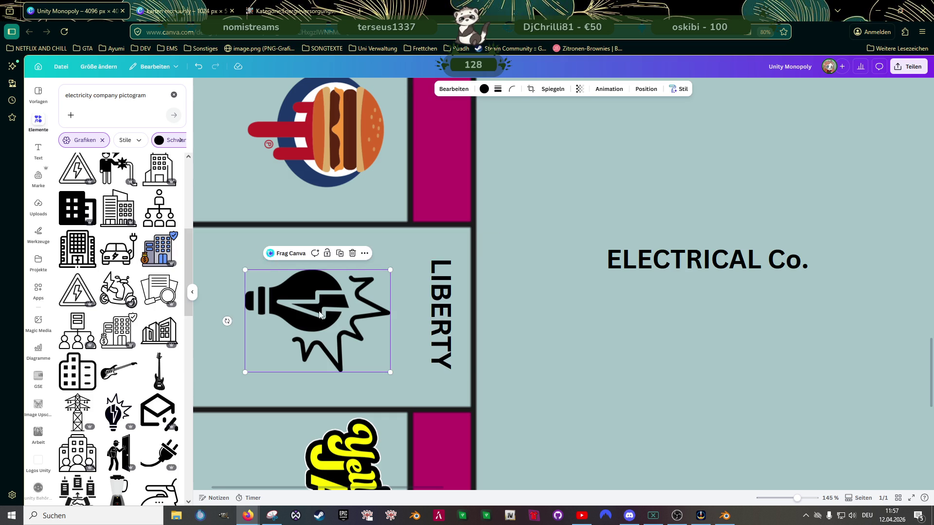
{"action": "left_click_drag", "start_coordinate": [317, 313], "coordinate": [266, 325]}
Step: Rotate ELECTRICAL Co. vertical, shrink it and place it beside LIBERTY at tile height
{"action": "left_click", "coordinate": [678, 256]}
{"action": "left_click_drag", "start_coordinate": [706, 291], "coordinate": [660, 261]}
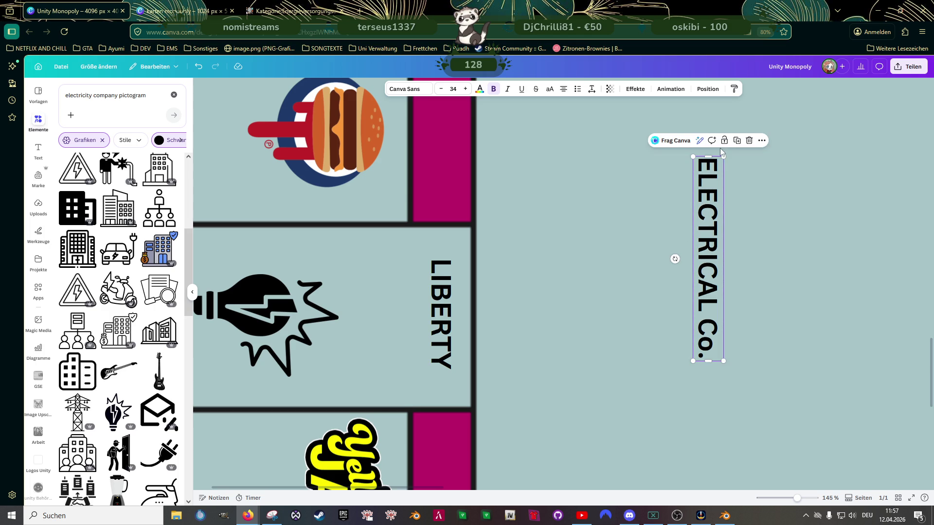
{"action": "left_click_drag", "start_coordinate": [722, 155], "coordinate": [714, 217]}
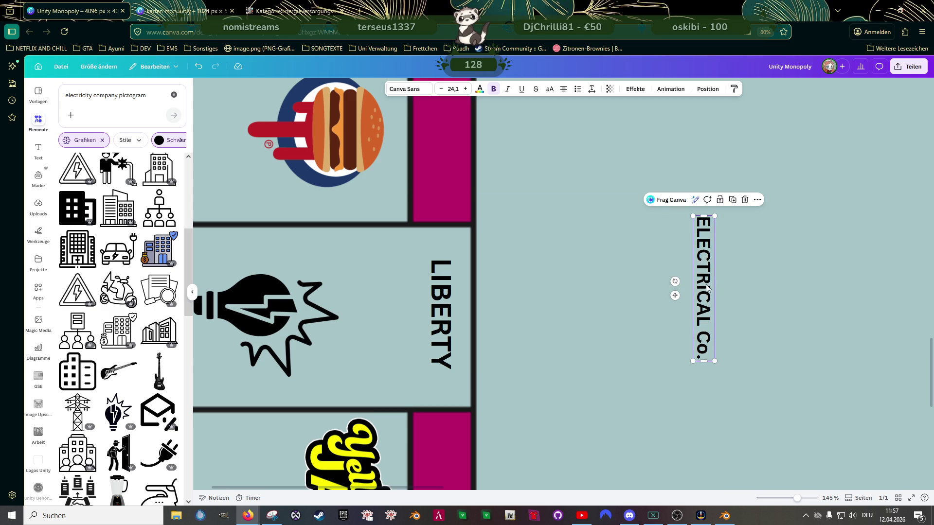
{"action": "left_click_drag", "start_coordinate": [705, 289], "coordinate": [417, 315]}
{"action": "left_click_drag", "start_coordinate": [403, 391], "coordinate": [401, 395]}
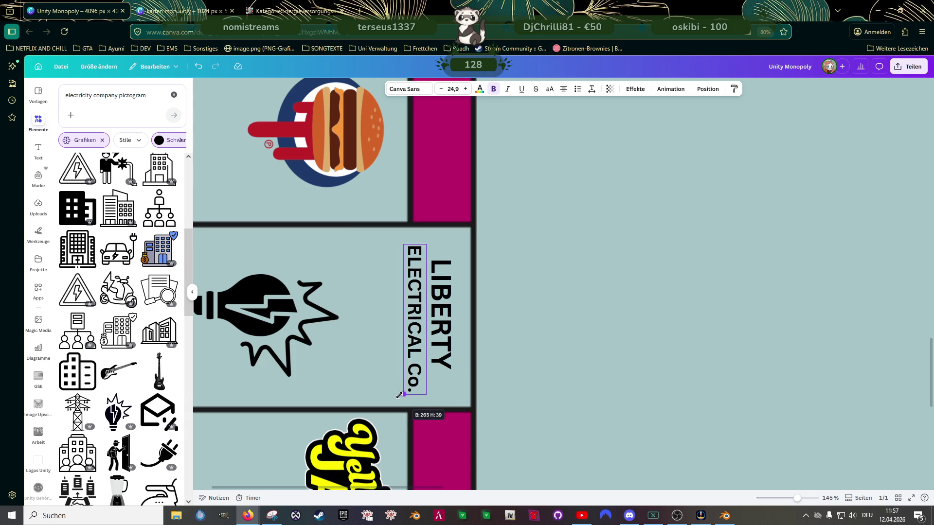
{"action": "left_click_drag", "start_coordinate": [397, 396], "coordinate": [397, 396]}
Step: Enlarge the LIBERTY label and nudge ELECTRICAL Co. up slightly
{"action": "left_click", "coordinate": [440, 330]}
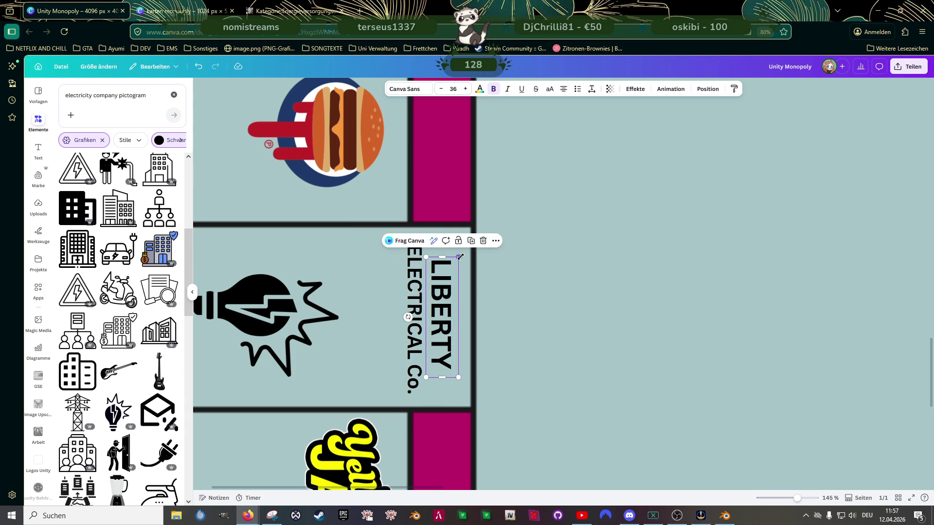
{"action": "left_click_drag", "start_coordinate": [460, 257], "coordinate": [467, 251]}
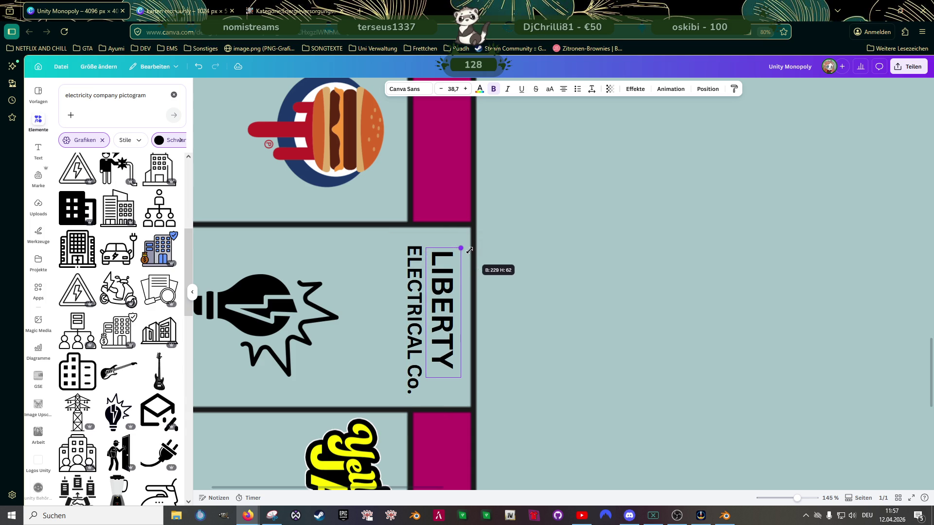
{"action": "left_click", "coordinate": [443, 298]}
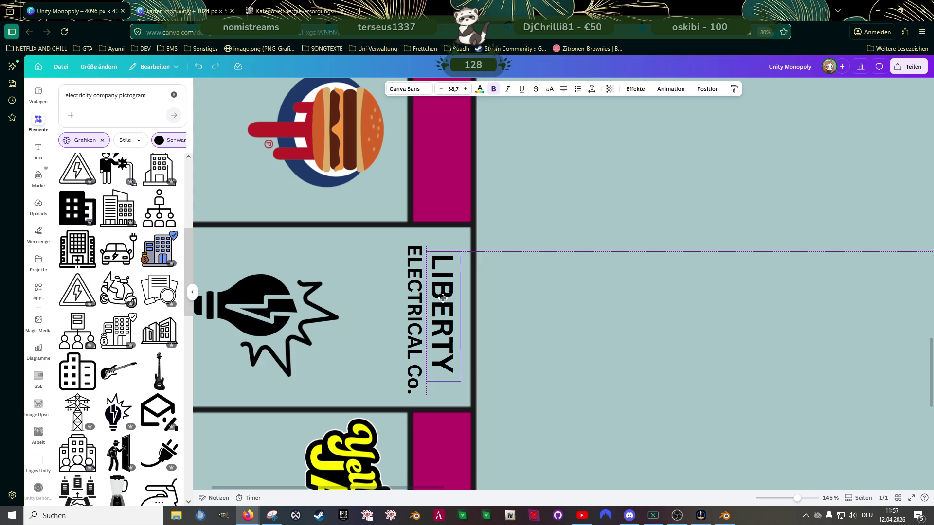
{"action": "left_click", "coordinate": [416, 299]}
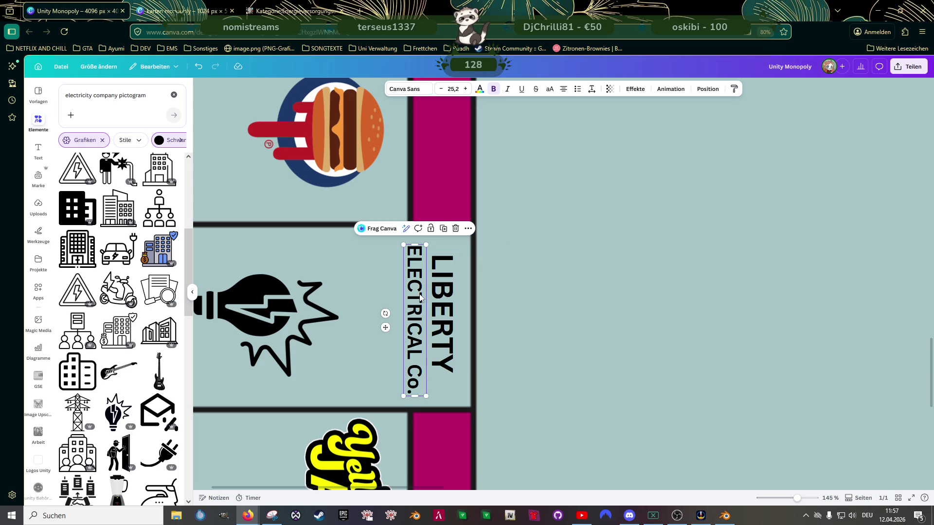
{"action": "key", "text": "Up"}
Step: Move the lightbulb pictogram fully inside the Liberty Electrical Co. tile
{"action": "left_click", "coordinate": [307, 321]}
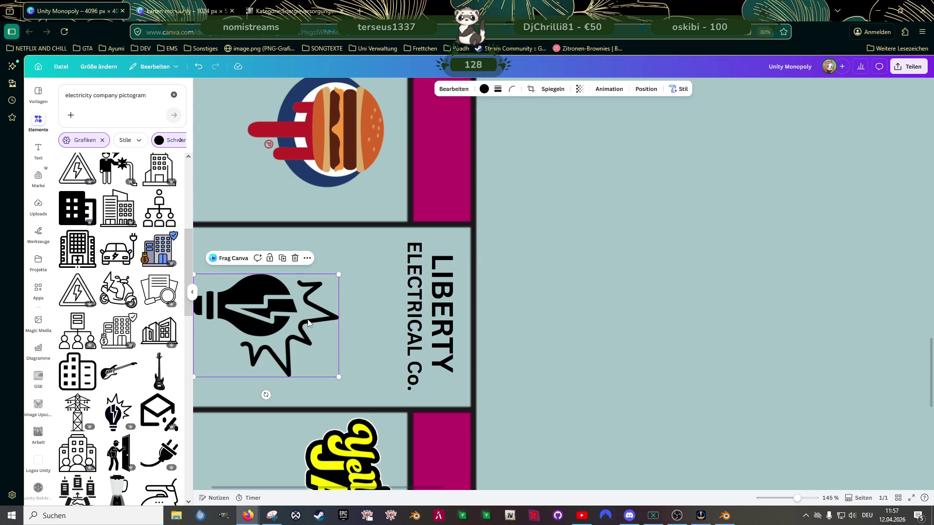
{"action": "left_click_drag", "start_coordinate": [307, 321], "coordinate": [310, 309]}
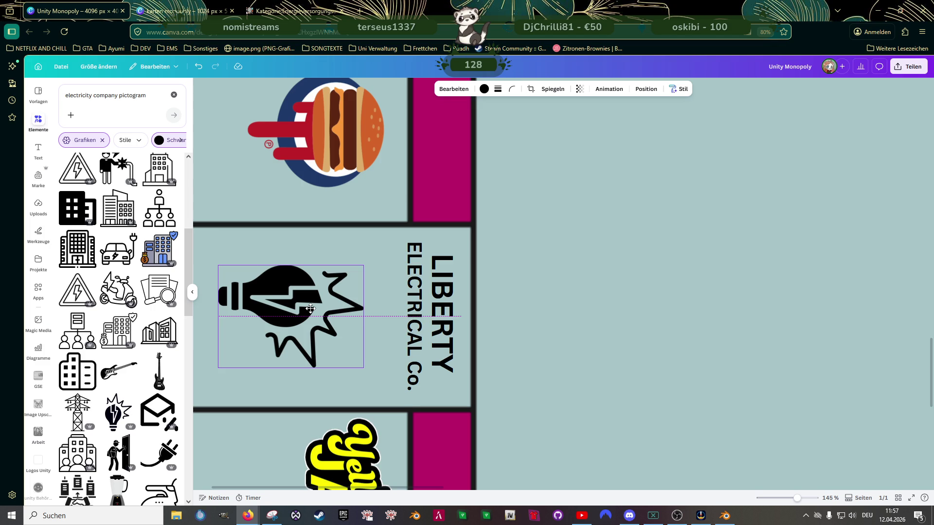
{"action": "scroll", "coordinate": [573, 315], "scroll_direction": "down", "scroll_amount": 1, "text": "ctrl"}
{"action": "scroll", "coordinate": [349, 334], "scroll_direction": "up", "scroll_amount": 1}
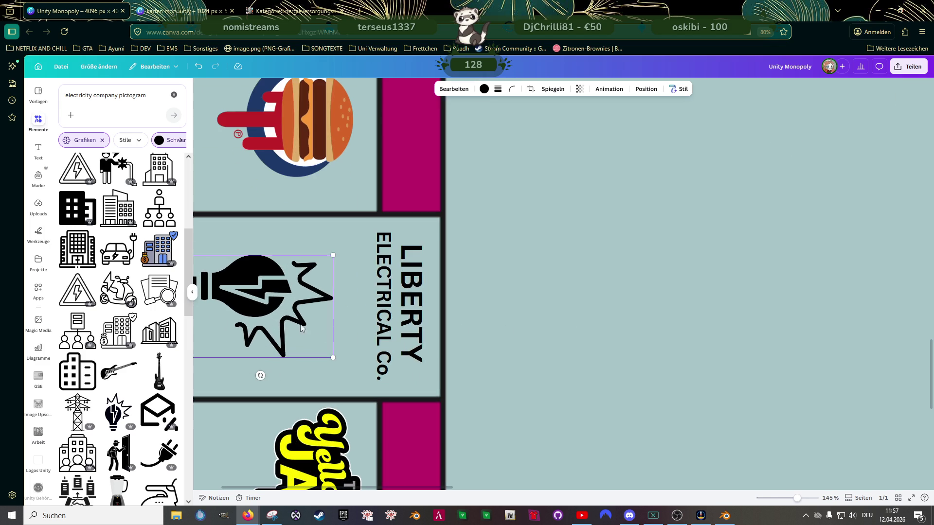
{"action": "left_click_drag", "start_coordinate": [280, 312], "coordinate": [314, 310]}
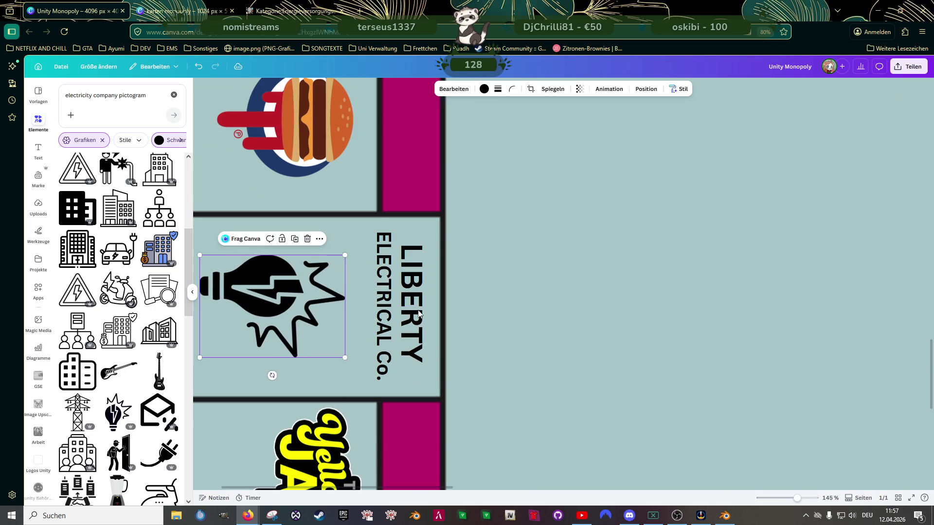
{"action": "scroll", "coordinate": [522, 304], "scroll_direction": "down", "scroll_amount": 2, "text": "ctrl"}
{"action": "scroll", "coordinate": [522, 305], "scroll_direction": "down", "scroll_amount": 2, "text": "ctrl"}
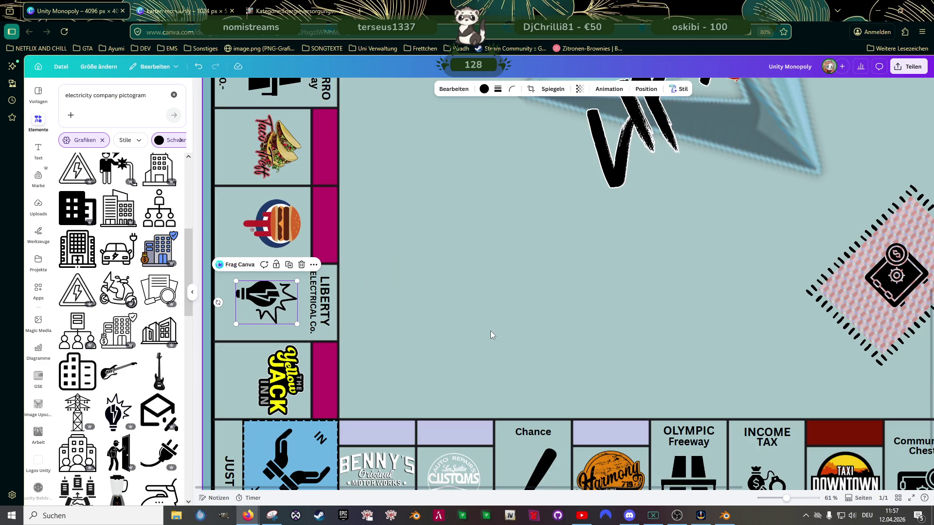
{"action": "left_click", "coordinate": [419, 328]}
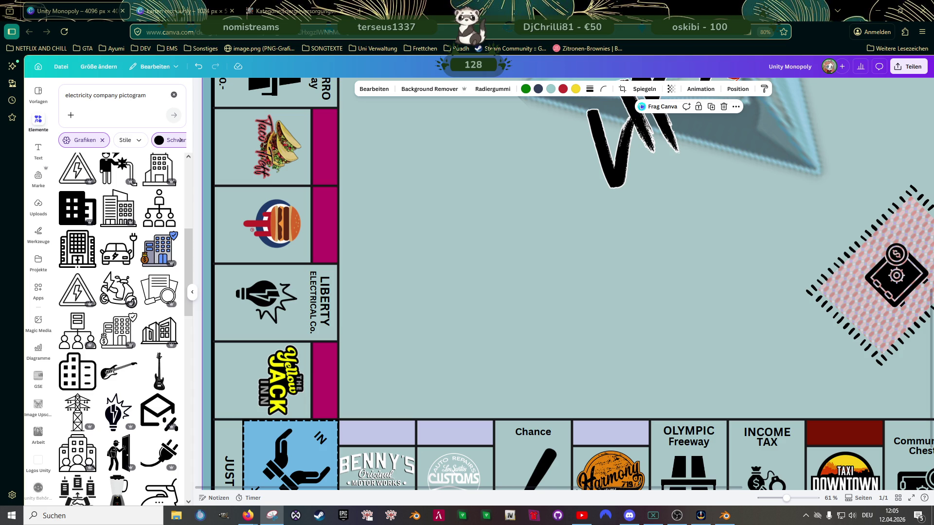
{"action": "scroll", "coordinate": [548, 323], "scroll_direction": "down", "scroll_amount": 2}
{"action": "scroll", "coordinate": [548, 323], "scroll_direction": "down", "scroll_amount": 1}
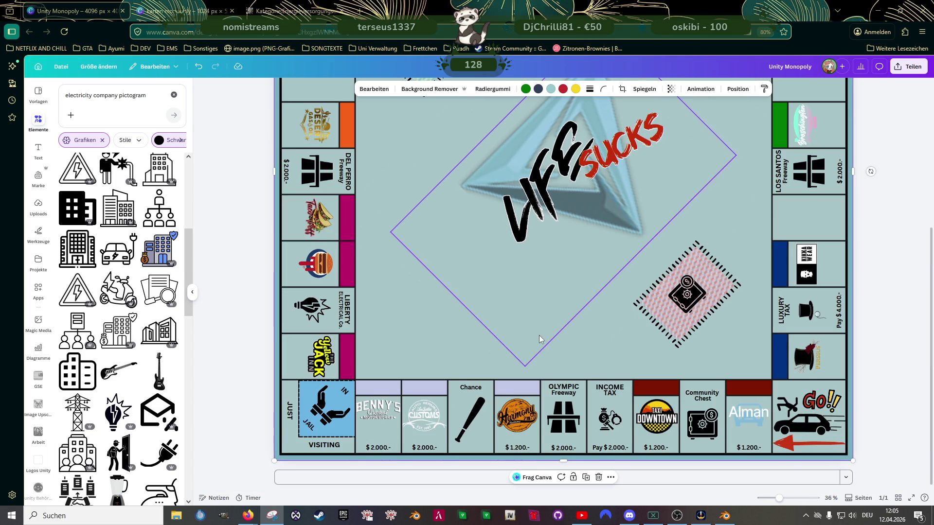
{"action": "scroll", "coordinate": [543, 330], "scroll_direction": "up", "scroll_amount": 3}
{"action": "scroll", "coordinate": [543, 327], "scroll_direction": "up", "scroll_amount": 3}
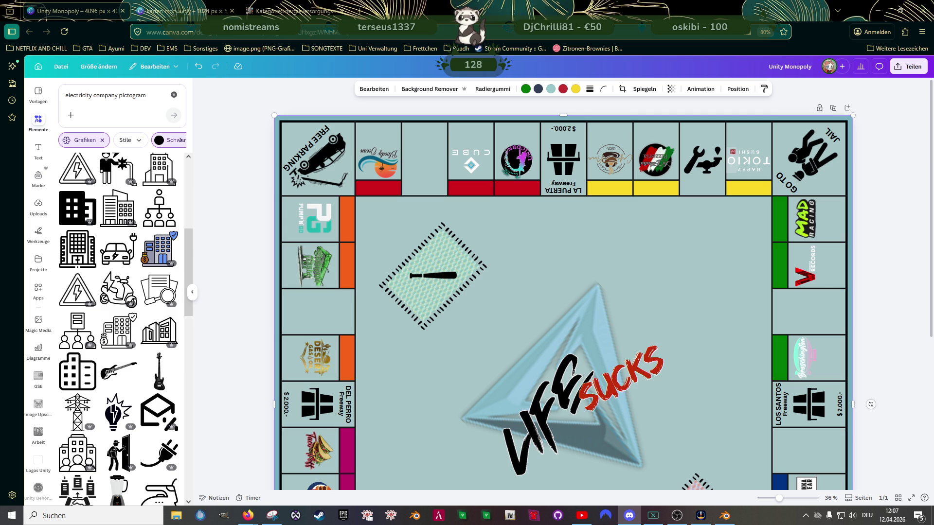
{"action": "scroll", "coordinate": [548, 344], "scroll_direction": "down", "scroll_amount": 5}
Step: Select and deselect the baseball bat graphic in the Chance space
{"action": "left_click", "coordinate": [472, 404]}
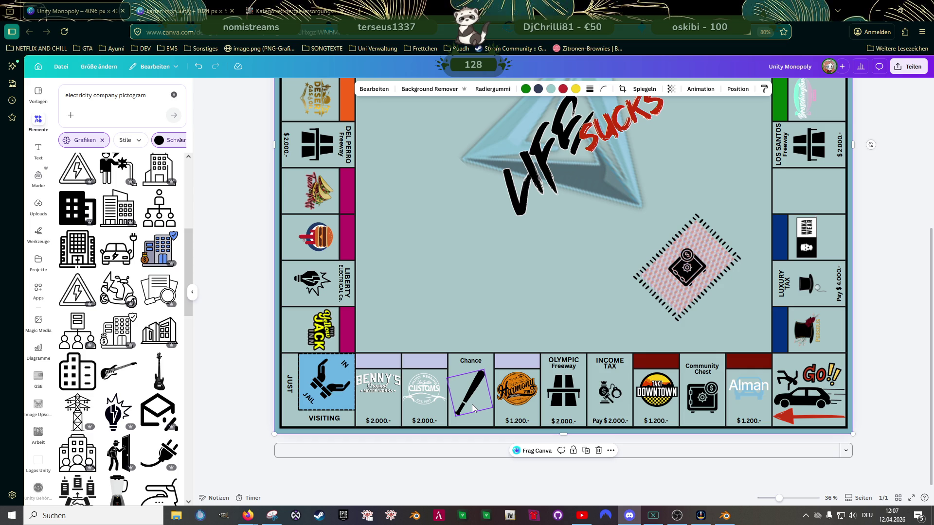
{"action": "left_click", "coordinate": [529, 394]}
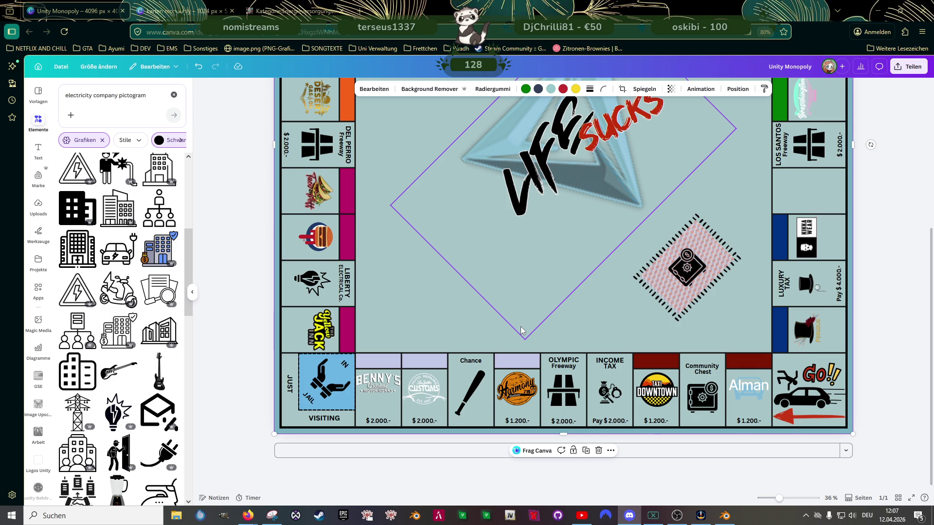
{"action": "scroll", "coordinate": [480, 318], "scroll_direction": "up", "scroll_amount": 1}
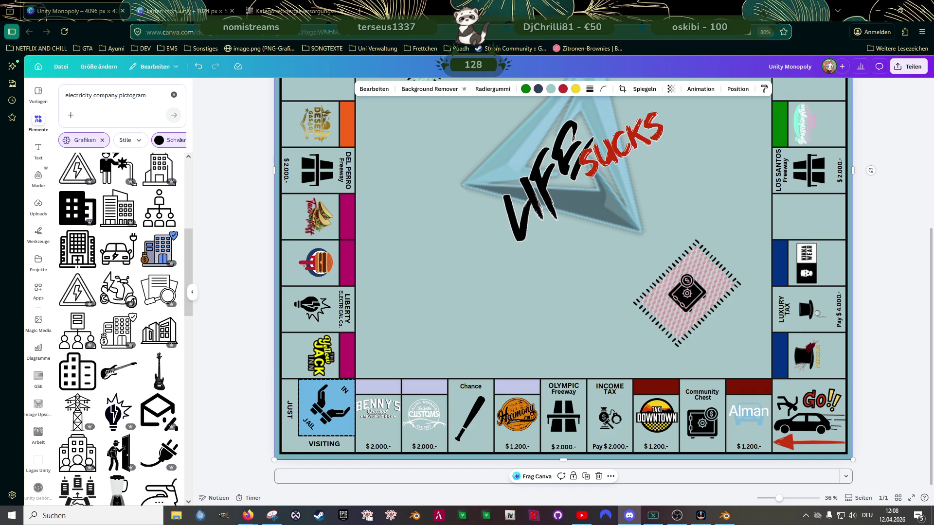
{"action": "scroll", "coordinate": [749, 437], "scroll_direction": "down", "scroll_amount": 1}
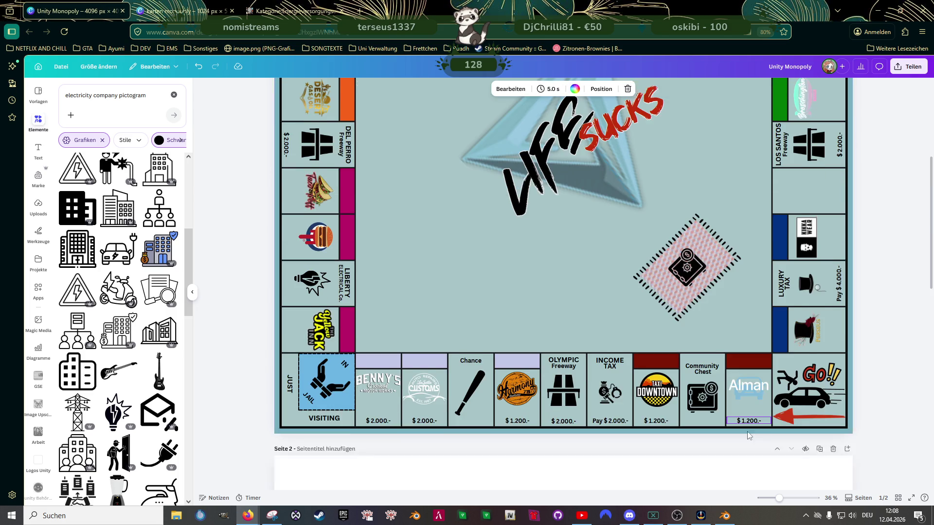
{"action": "scroll", "coordinate": [749, 438], "scroll_direction": "down", "scroll_amount": 5}
{"action": "scroll", "coordinate": [777, 302], "scroll_direction": "up", "scroll_amount": 1}
{"action": "scroll", "coordinate": [793, 255], "scroll_direction": "up", "scroll_amount": 1}
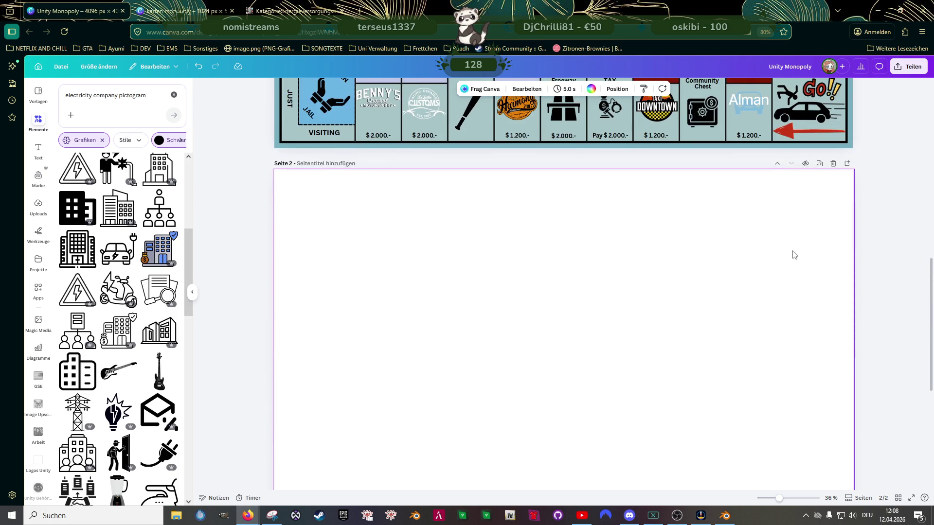
{"action": "scroll", "coordinate": [794, 255], "scroll_direction": "up", "scroll_amount": 1}
Step: Delete the blank second page and edit BENNY'S mortgage value on the title deed card
{"action": "left_click", "coordinate": [833, 190]}
{"action": "scroll", "coordinate": [716, 360], "scroll_direction": "down", "scroll_amount": 3}
{"action": "scroll", "coordinate": [716, 360], "scroll_direction": "up", "scroll_amount": 1}
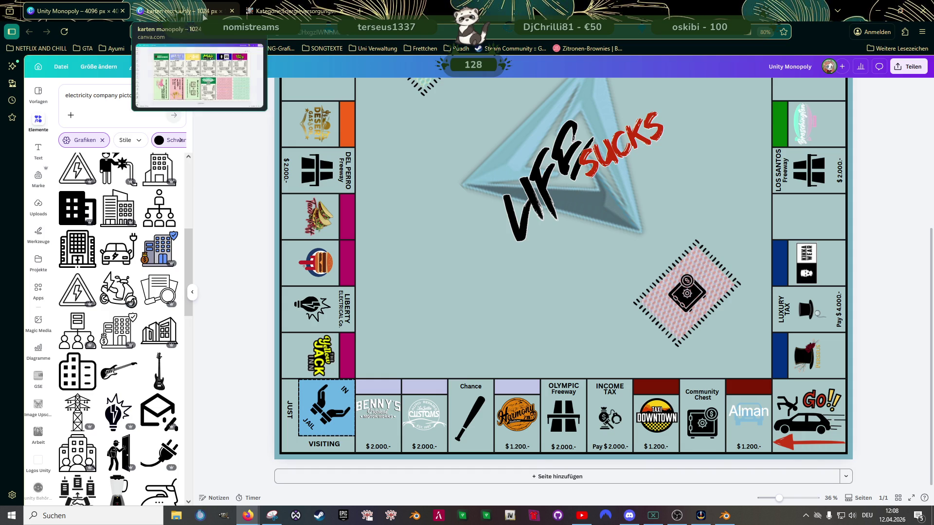
{"action": "left_click", "coordinate": [182, 10]}
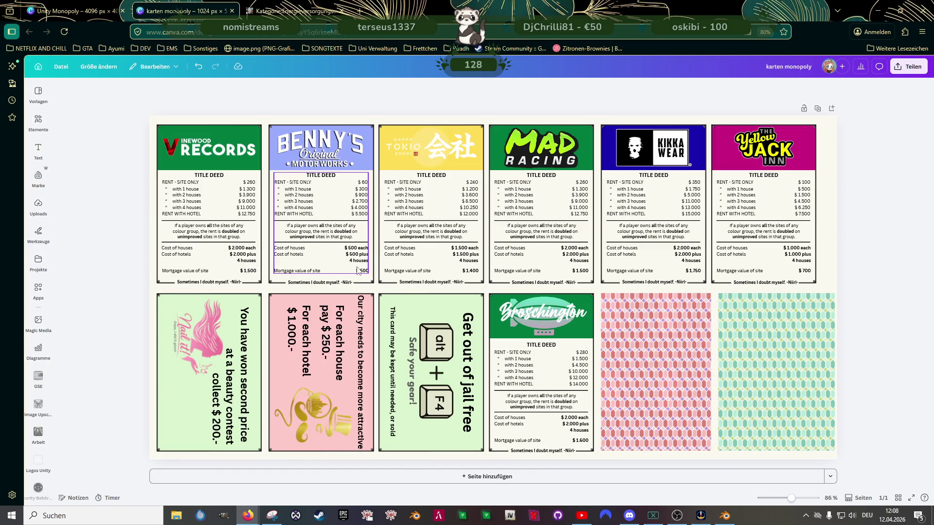
{"action": "scroll", "coordinate": [357, 278], "scroll_direction": "up", "scroll_amount": 1, "text": "ctrl"}
{"action": "scroll", "coordinate": [357, 278], "scroll_direction": "up", "scroll_amount": 2, "text": "ctrl"}
{"action": "double_click", "coordinate": [325, 269]}
{"action": "type", "text": "300"}
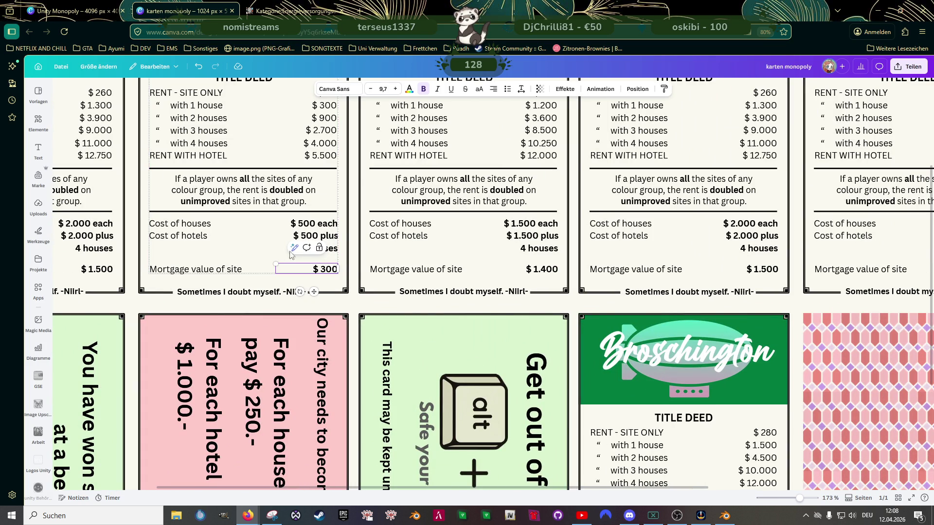
{"action": "left_click", "coordinate": [270, 251]}
{"action": "scroll", "coordinate": [357, 259], "scroll_direction": "down", "scroll_amount": 2, "text": "ctrl"}
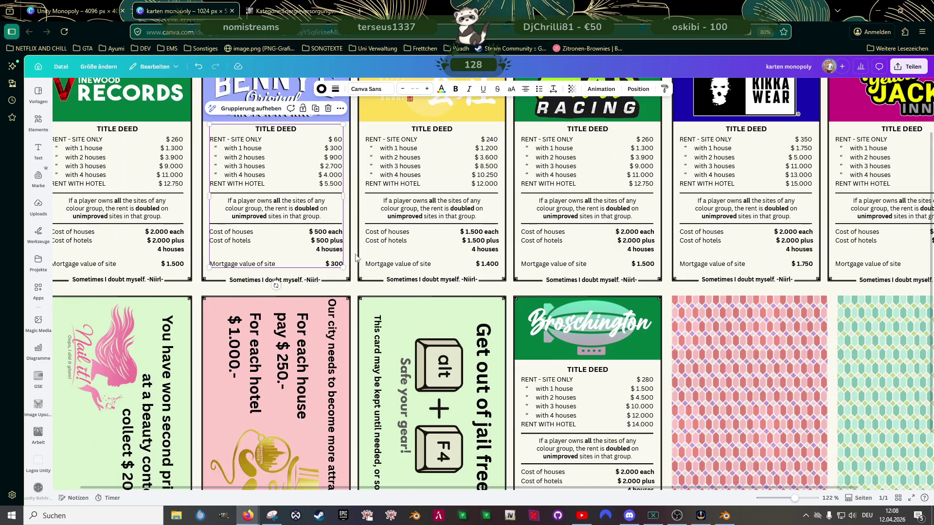
{"action": "scroll", "coordinate": [356, 256], "scroll_direction": "down", "scroll_amount": 2, "text": "ctrl"}
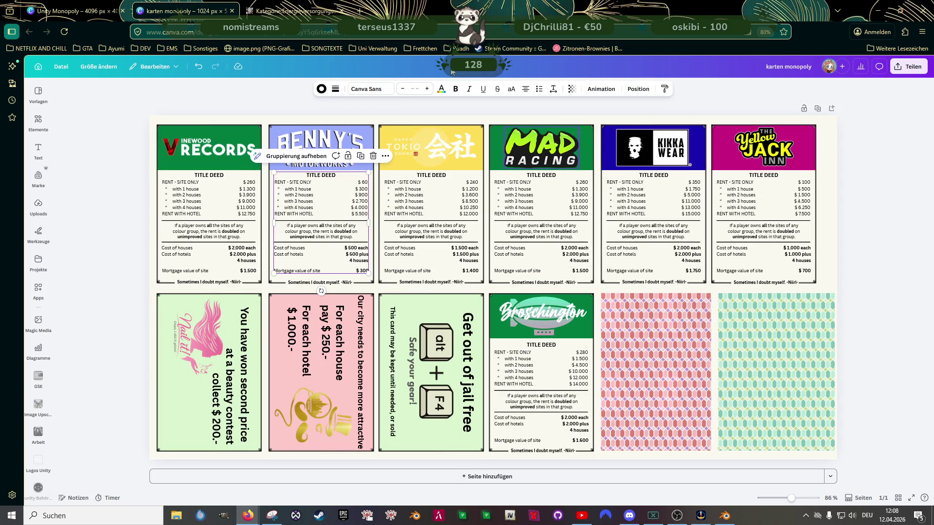
Step: Return to BENNY'S card, set the mortgage value back to $ 600, then go to the board
{"action": "left_click", "coordinate": [73, 15]}
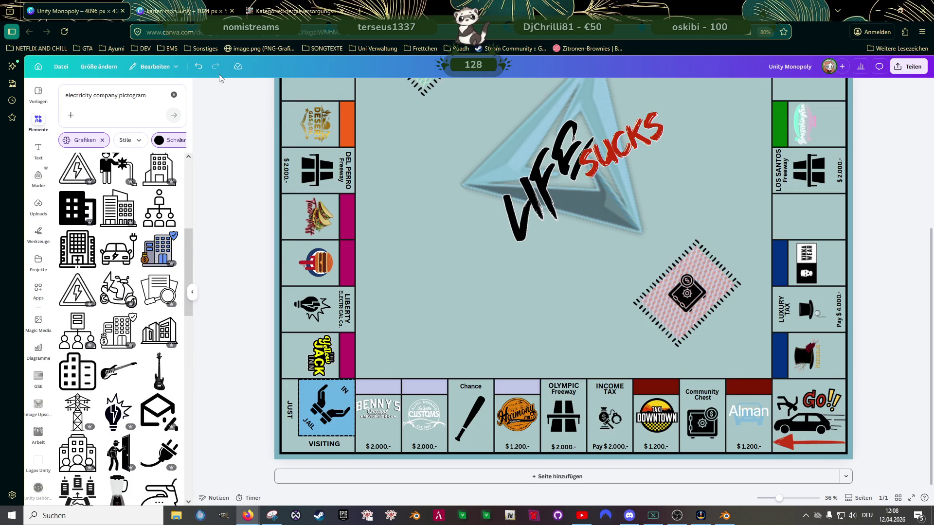
{"action": "left_click", "coordinate": [175, 11]}
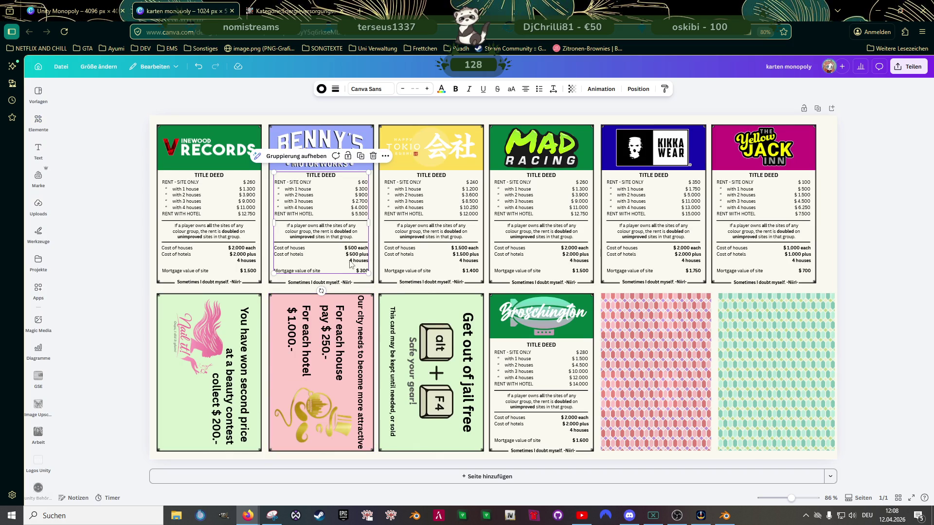
{"action": "scroll", "coordinate": [355, 275], "scroll_direction": "up", "scroll_amount": 5, "text": "ctrl"}
{"action": "left_click", "coordinate": [336, 277]}
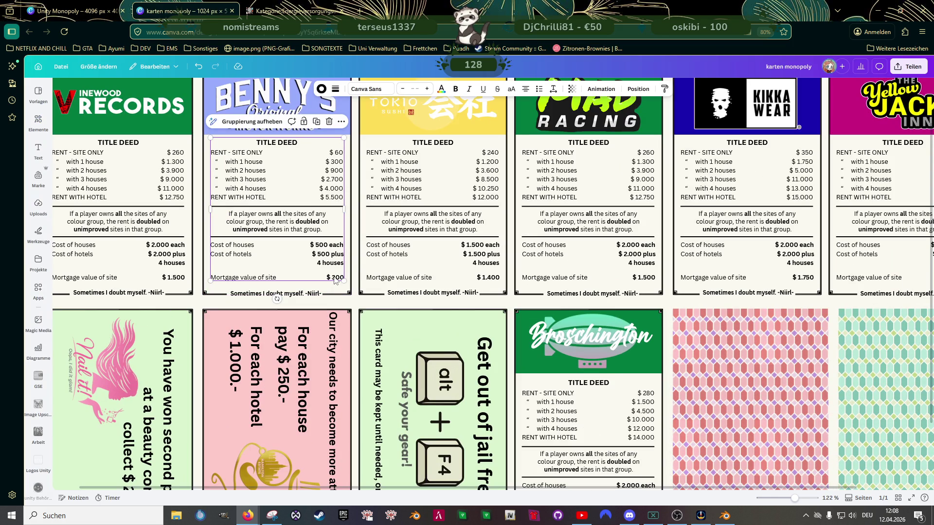
{"action": "double_click", "coordinate": [336, 278]}
{"action": "type", "text": "6"}
{"action": "left_click", "coordinate": [289, 267]}
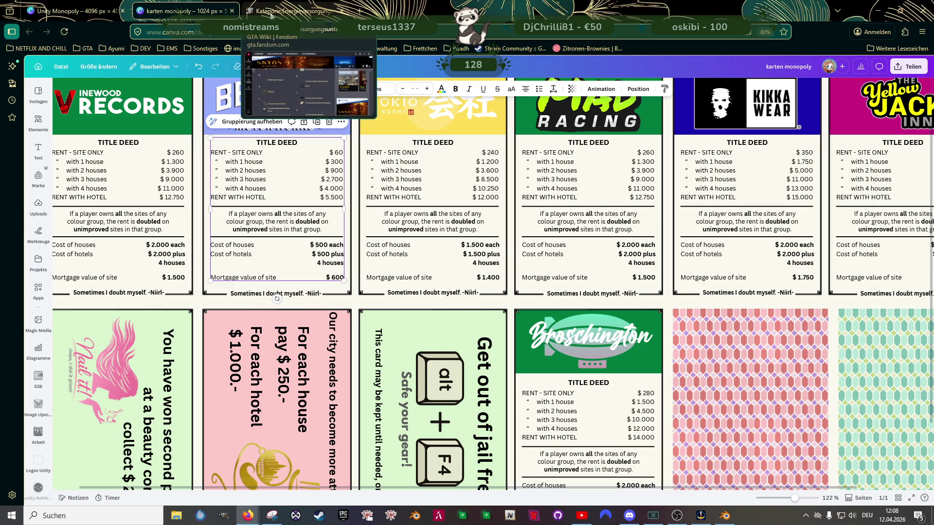
{"action": "left_click", "coordinate": [73, 11]}
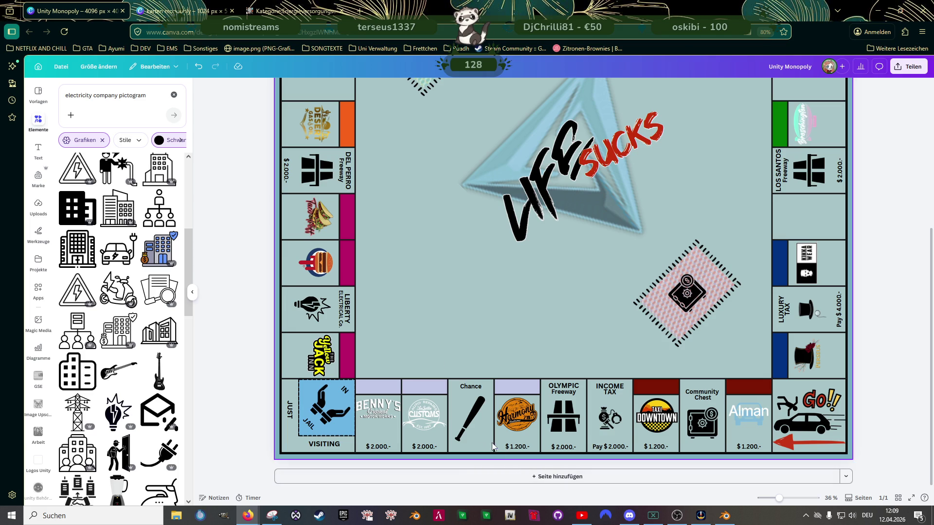
{"action": "scroll", "coordinate": [410, 437], "scroll_direction": "up", "scroll_amount": 5}
{"action": "scroll", "coordinate": [399, 434], "scroll_direction": "up", "scroll_amount": 3}
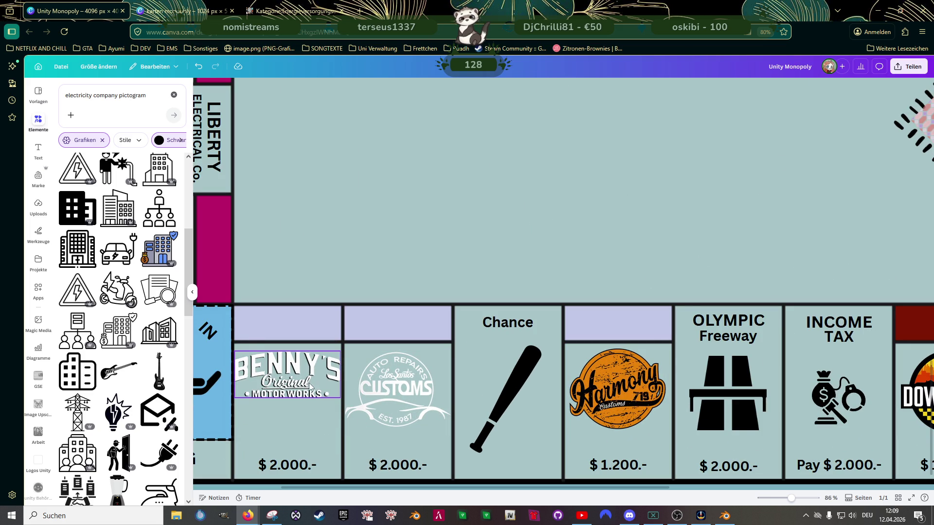
{"action": "scroll", "coordinate": [307, 380], "scroll_direction": "down", "scroll_amount": 3}
{"action": "scroll", "coordinate": [365, 386], "scroll_direction": "down", "scroll_amount": 3}
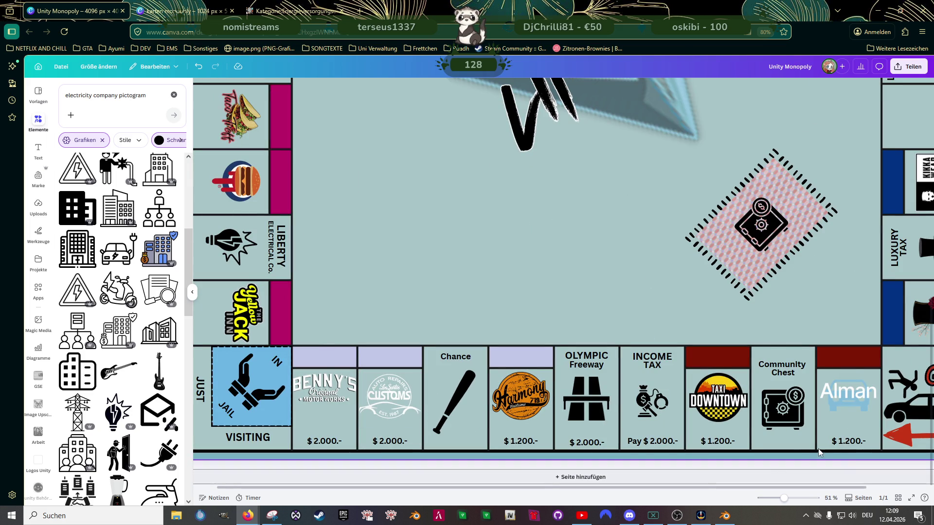
Step: Remove digits from the Alman price and enter editing on the INCOME TAX label
{"action": "left_click", "coordinate": [847, 441]}
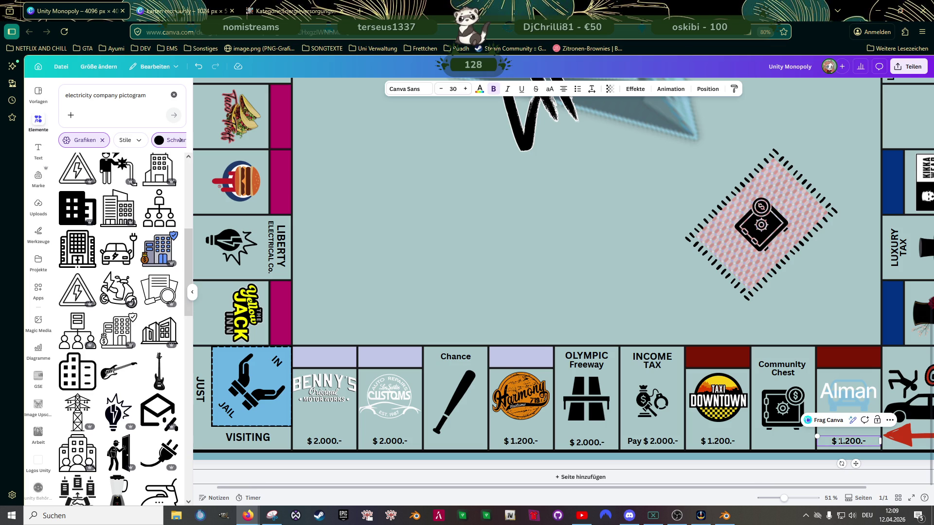
{"action": "key", "text": "BackSpace"}
{"action": "key", "text": "BackSpace"}
{"action": "key", "text": "BackSpace"}
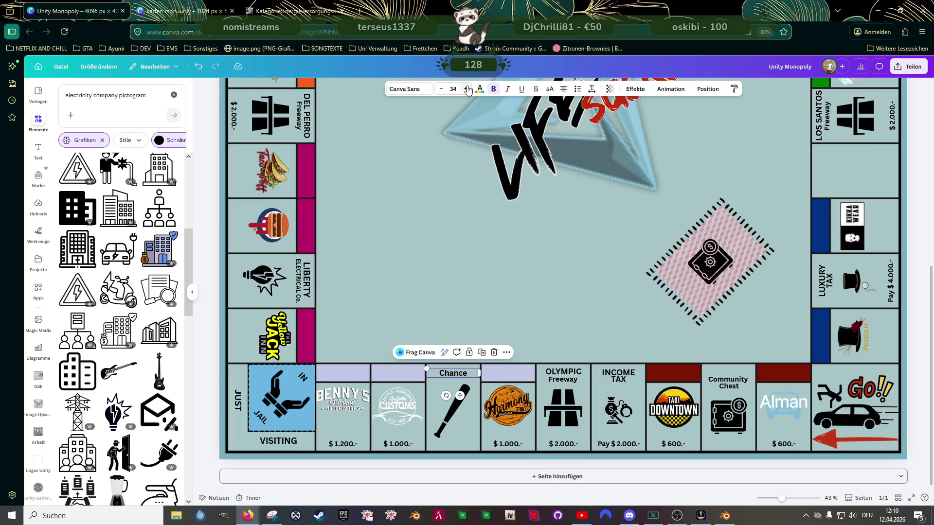
{"action": "left_click", "coordinate": [621, 378]}
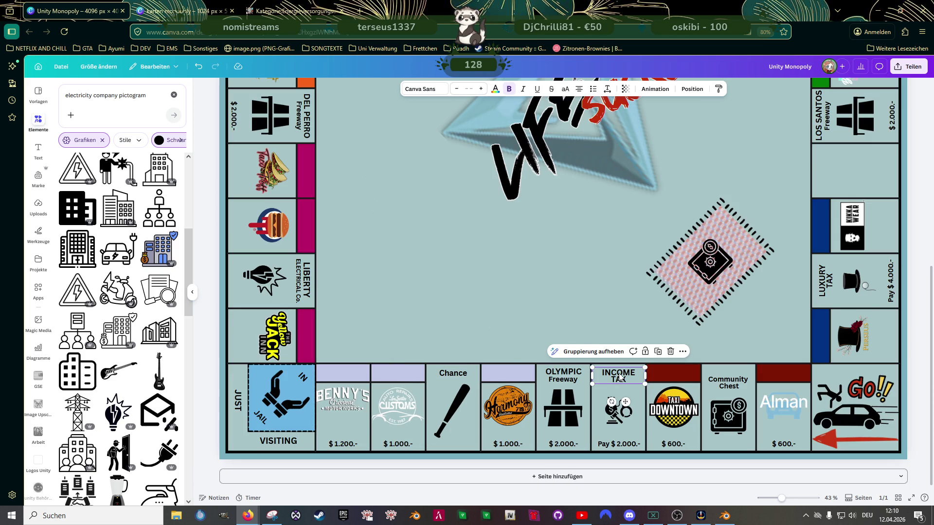
{"action": "double_click", "coordinate": [620, 373]}
Step: Select the Chance and Community Chest labels for editing, then deselect
{"action": "left_click", "coordinate": [453, 373]}
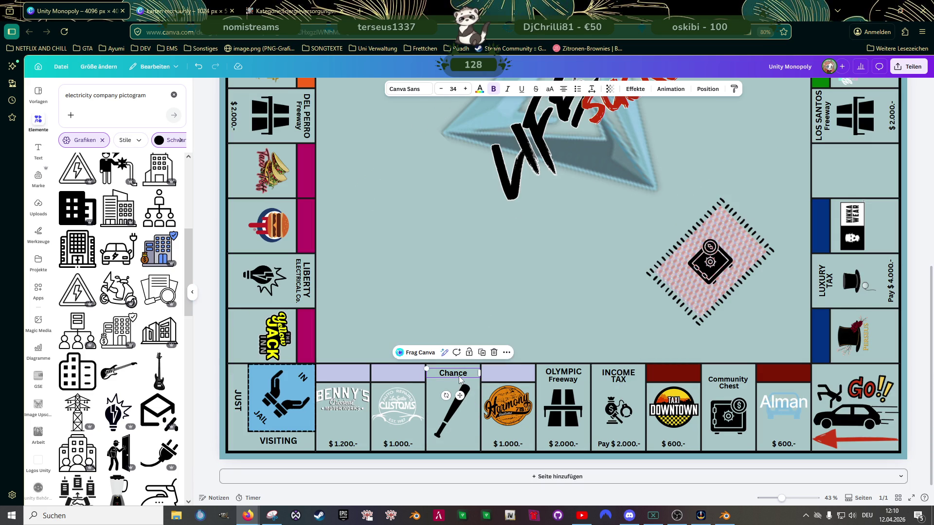
{"action": "left_click", "coordinate": [728, 385]}
{"action": "double_click", "coordinate": [728, 385]}
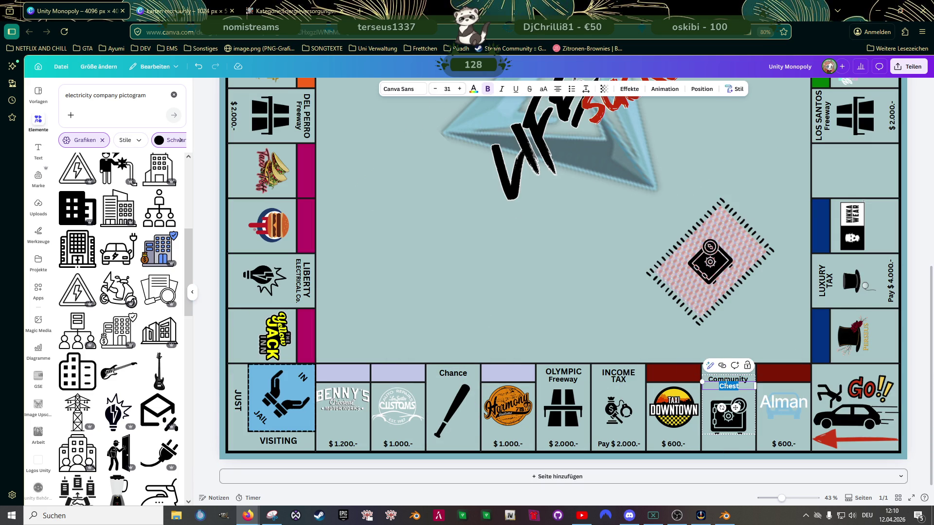
{"action": "left_click", "coordinate": [454, 340]}
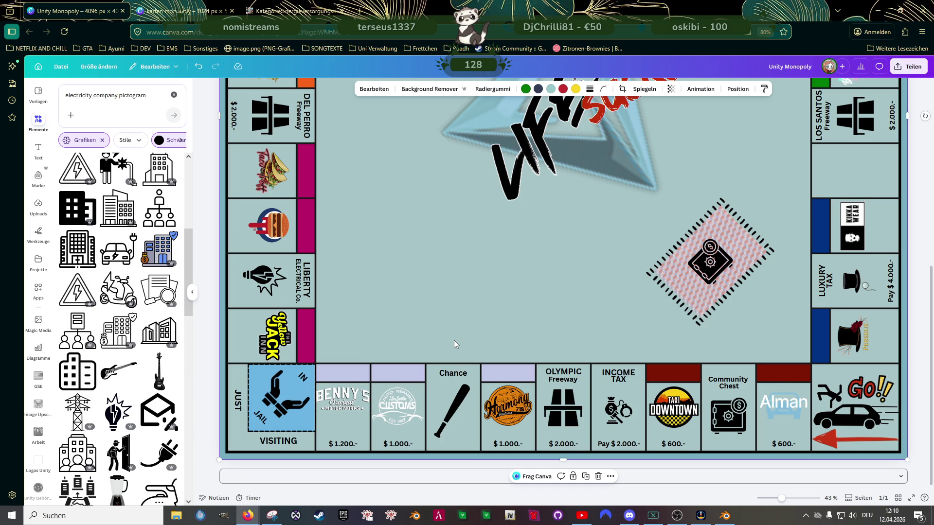
{"action": "scroll", "coordinate": [504, 324], "scroll_direction": "down", "scroll_amount": 3}
{"action": "scroll", "coordinate": [503, 325], "scroll_direction": "up", "scroll_amount": 3}
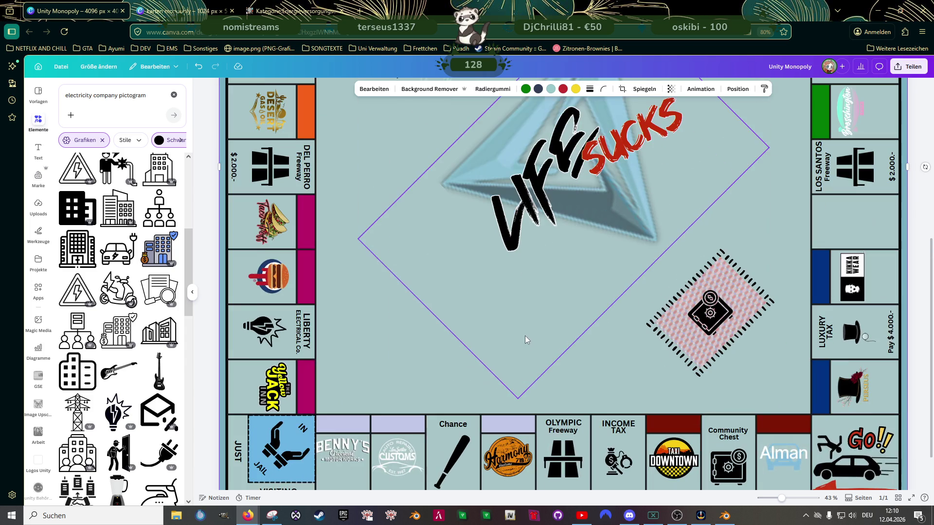
{"action": "scroll", "coordinate": [561, 350], "scroll_direction": "down", "scroll_amount": 2}
{"action": "scroll", "coordinate": [522, 370], "scroll_direction": "up", "scroll_amount": 2}
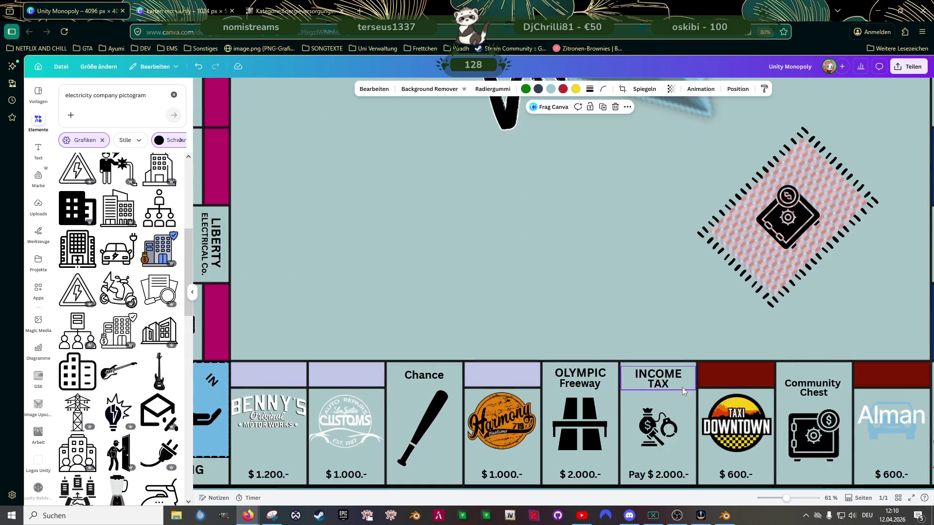
{"action": "scroll", "coordinate": [681, 387], "scroll_direction": "up", "scroll_amount": 2}
Step: Reduce the Community Chest label's text size
{"action": "left_click", "coordinate": [828, 352]}
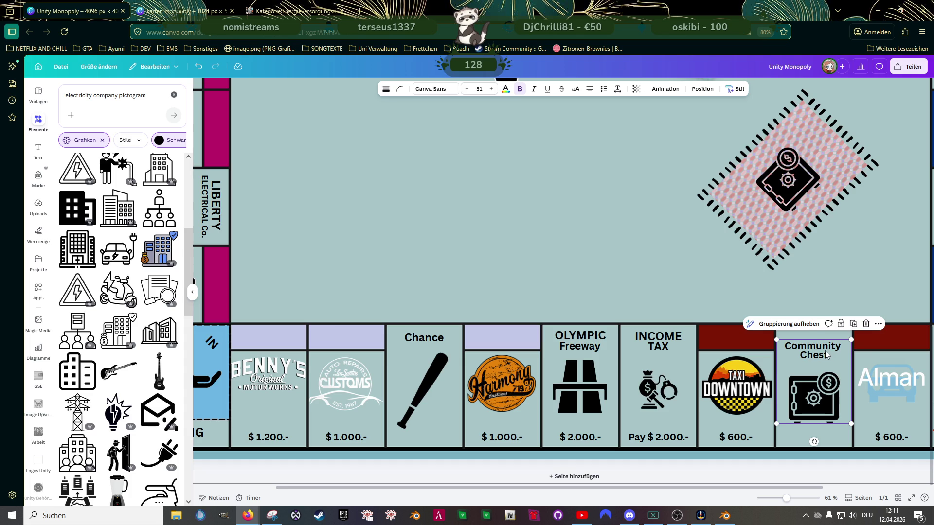
{"action": "left_click", "coordinate": [794, 346], "text": "shift"}
{"action": "left_click", "coordinate": [794, 347]}
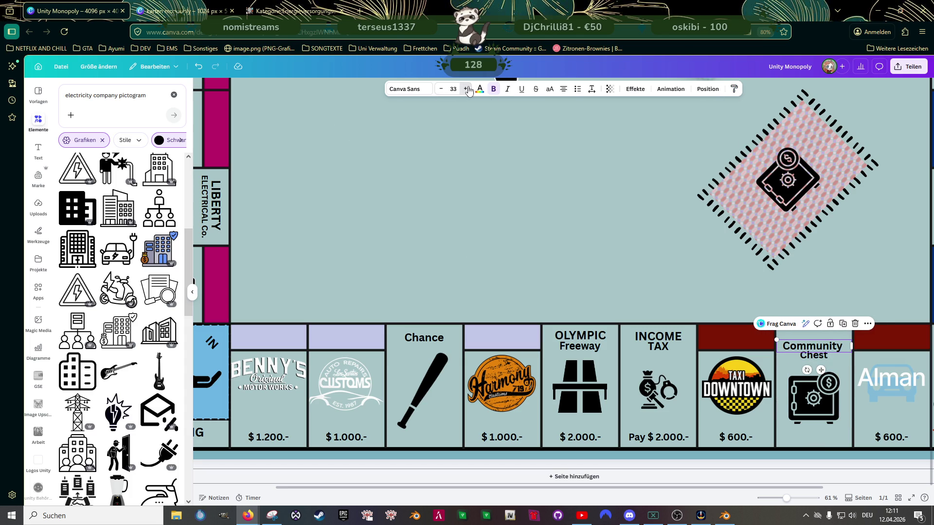
{"action": "left_click", "coordinate": [826, 357]}
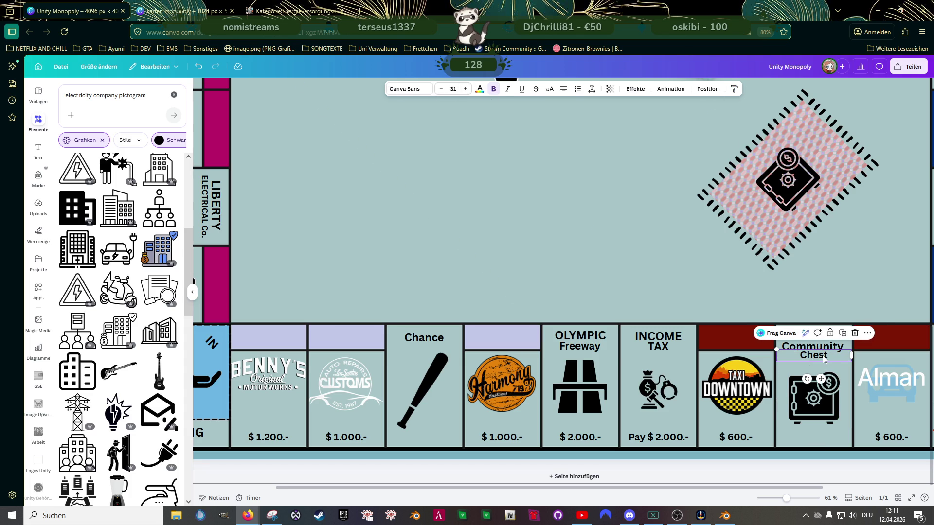
Step: Lower the Chance label and place a smaller baseball bat lower right beneath it
{"action": "left_click", "coordinate": [435, 338]}
{"action": "left_click_drag", "start_coordinate": [434, 339], "coordinate": [433, 347]}
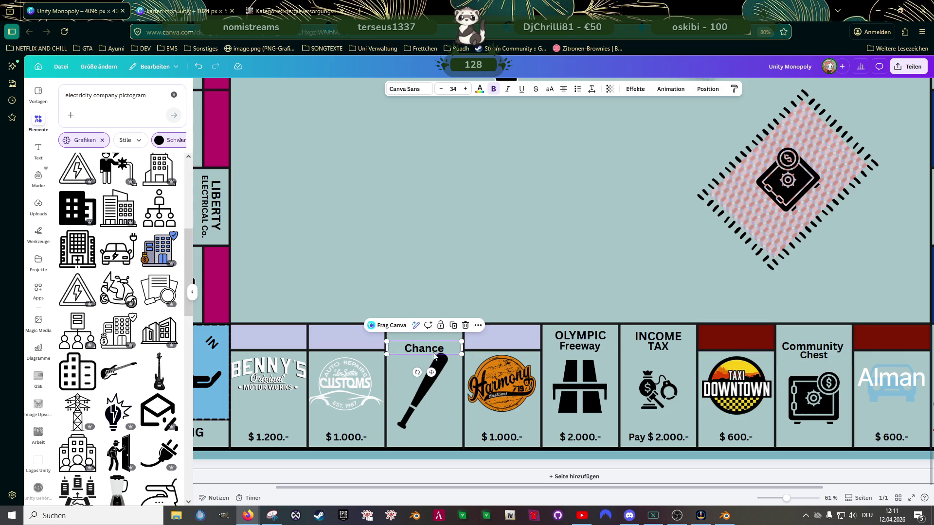
{"action": "left_click", "coordinate": [438, 371]}
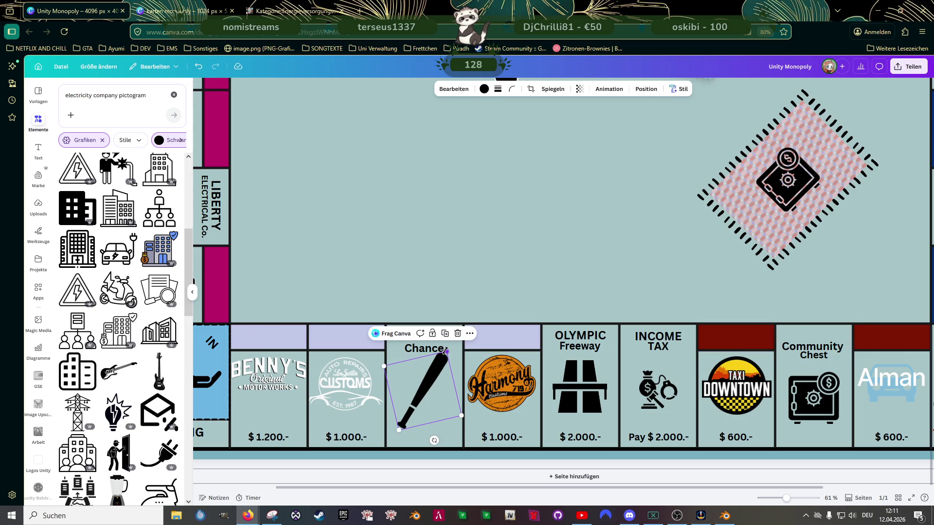
{"action": "left_click_drag", "start_coordinate": [445, 353], "coordinate": [422, 396]}
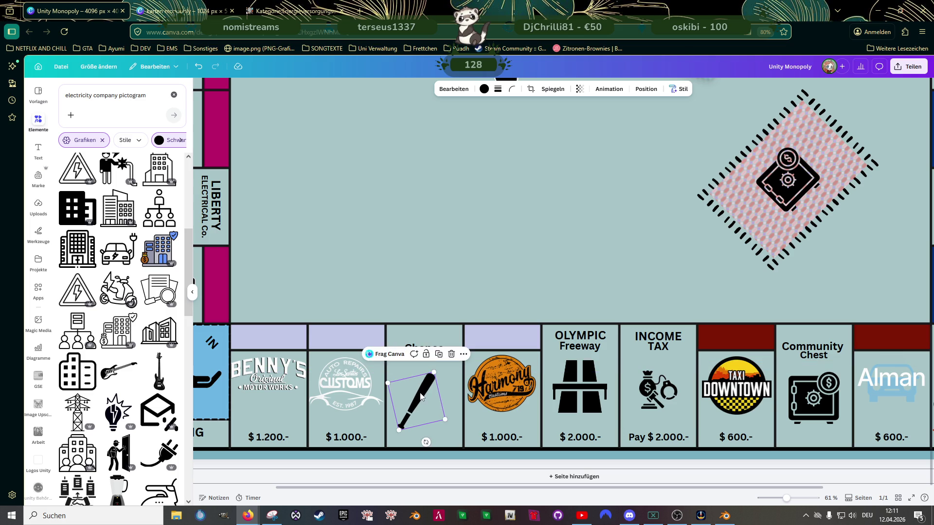
{"action": "mouse_move", "coordinate": [422, 396]}
{"action": "left_mouse_down"}
{"action": "mouse_move", "coordinate": [440, 403]}
{"action": "mouse_move", "coordinate": [427, 386]}
{"action": "left_mouse_up"}
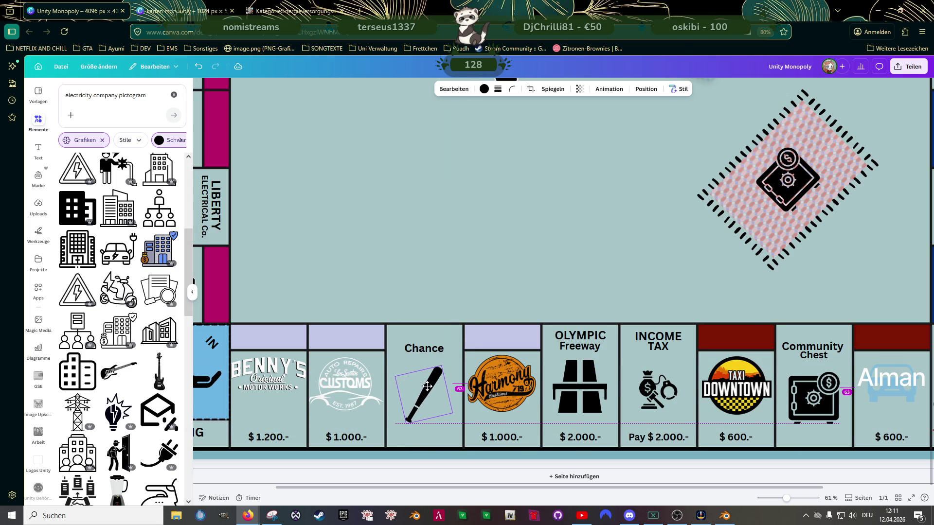
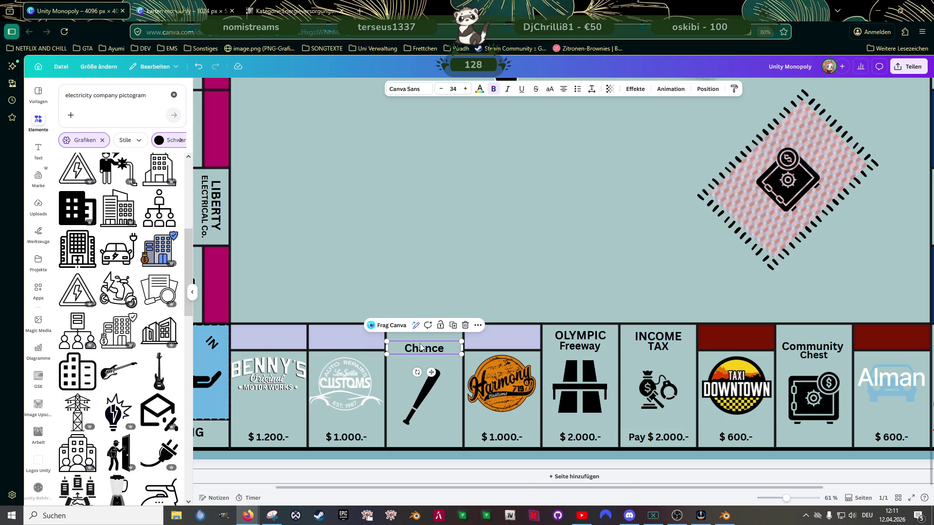
Step: Tilt and reposition the baseball bat under the Chance label, undoing an accidental delete
{"action": "key", "text": "Delete"}
{"action": "left_click", "coordinate": [421, 396]}
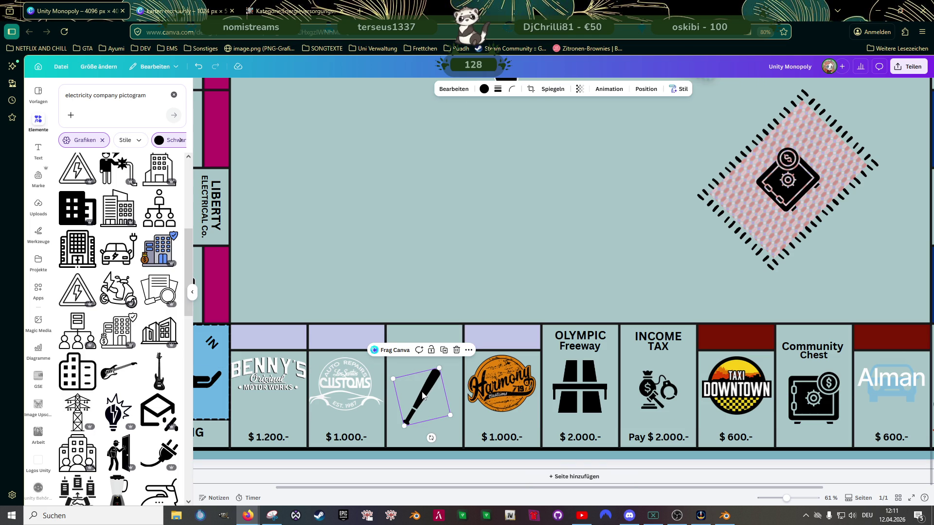
{"action": "key", "text": "ctrl+z"}
{"action": "left_click_drag", "start_coordinate": [423, 396], "coordinate": [424, 393]}
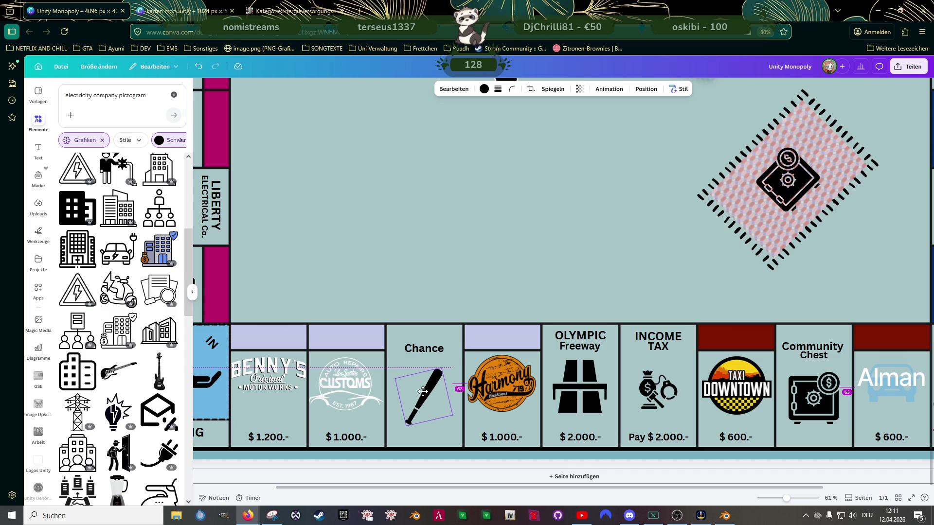
{"action": "left_click", "coordinate": [434, 288]}
{"action": "left_click", "coordinate": [422, 354]}
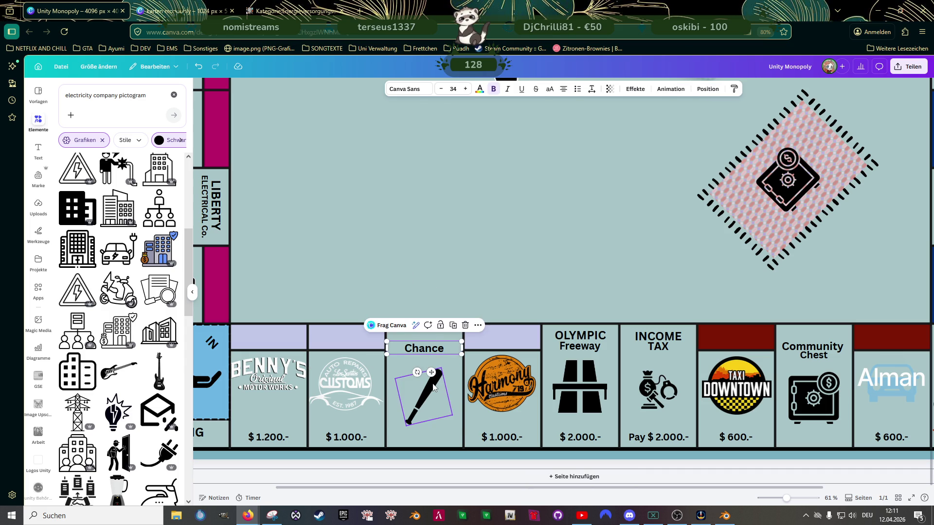
Step: Group the Community Chest label with its safe icon
{"action": "left_click", "coordinate": [822, 354]}
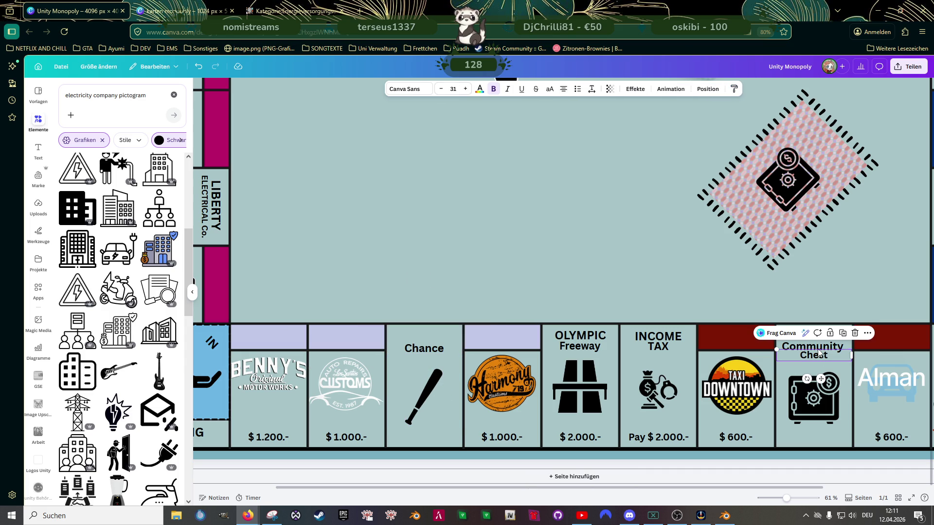
{"action": "left_click", "coordinate": [799, 396], "text": "shift"}
{"action": "left_click", "coordinate": [794, 324]}
{"action": "left_click", "coordinate": [629, 279]}
{"action": "scroll", "coordinate": [596, 279], "scroll_direction": "down", "scroll_amount": 2}
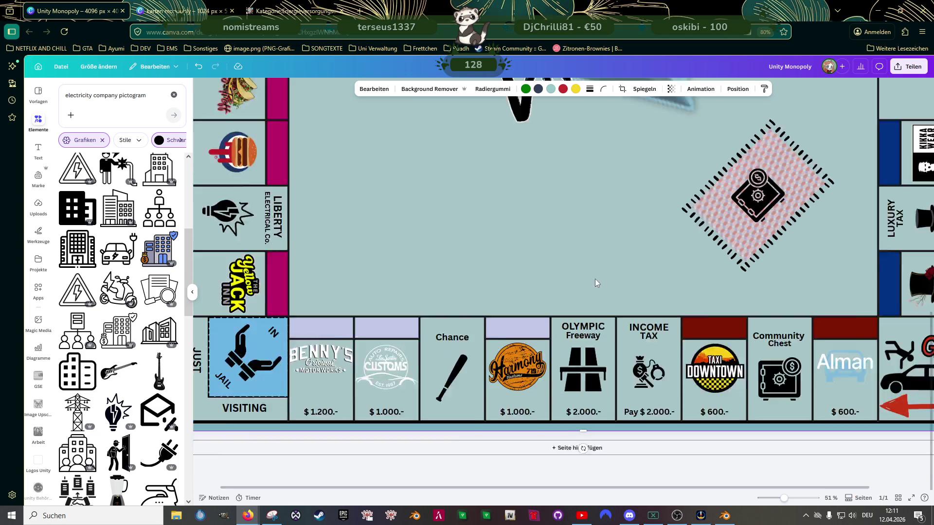
{"action": "scroll", "coordinate": [596, 278], "scroll_direction": "down", "scroll_amount": 2}
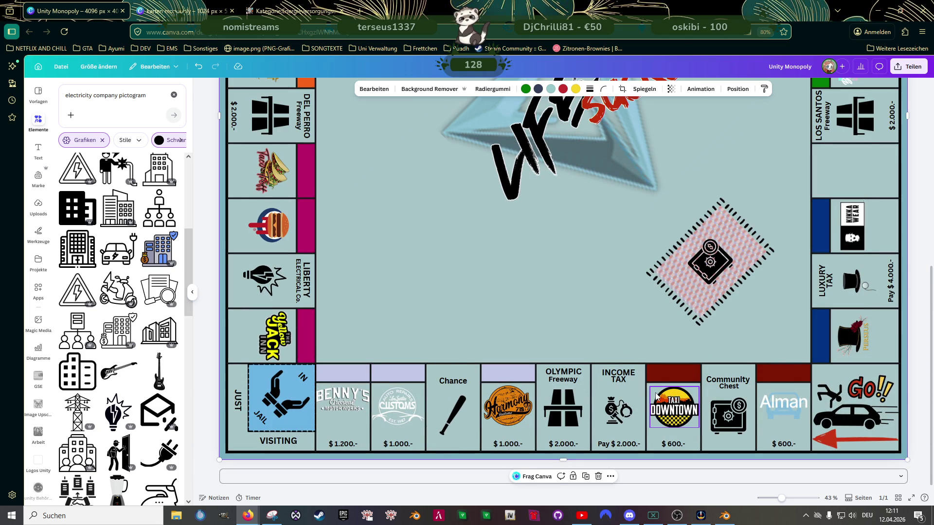
{"action": "scroll", "coordinate": [567, 306], "scroll_direction": "down", "scroll_amount": 3}
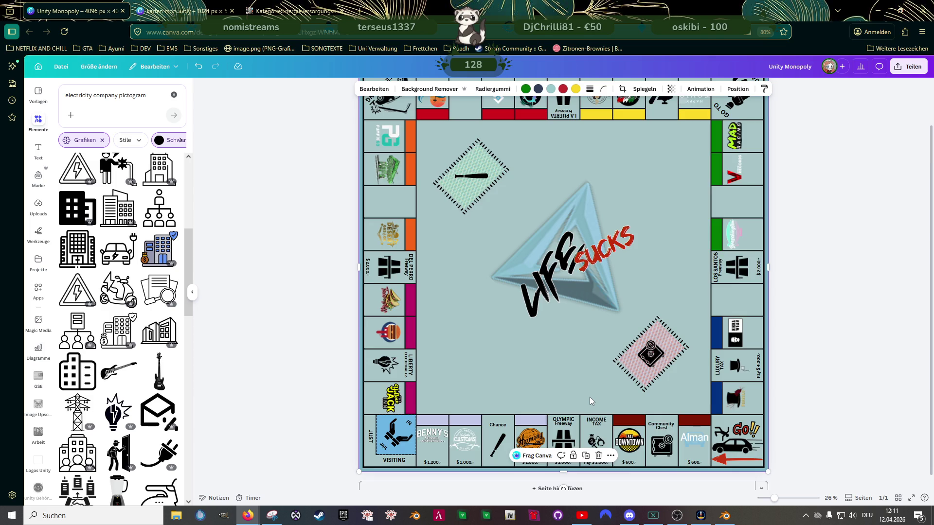
{"action": "scroll", "coordinate": [589, 396], "scroll_direction": "up", "scroll_amount": 3}
{"action": "scroll", "coordinate": [589, 395], "scroll_direction": "down", "scroll_amount": 2}
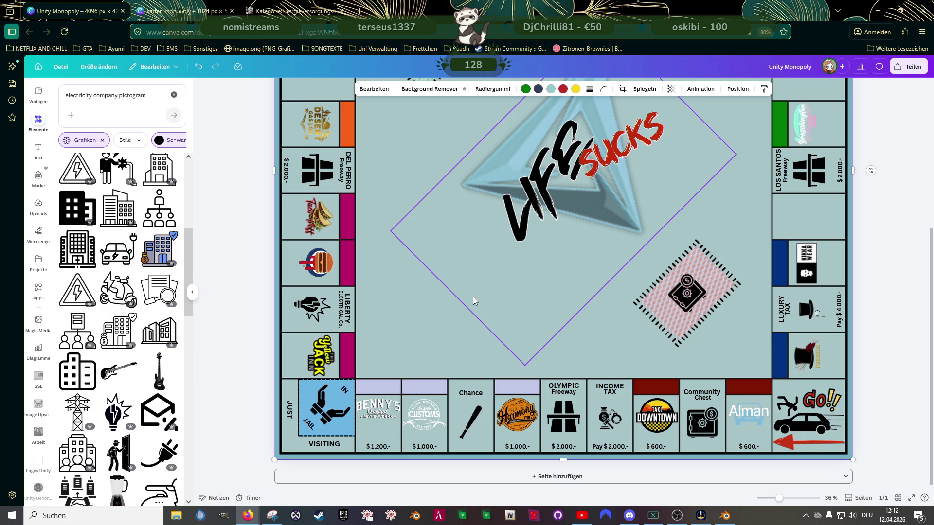
{"action": "left_click", "coordinate": [378, 446]}
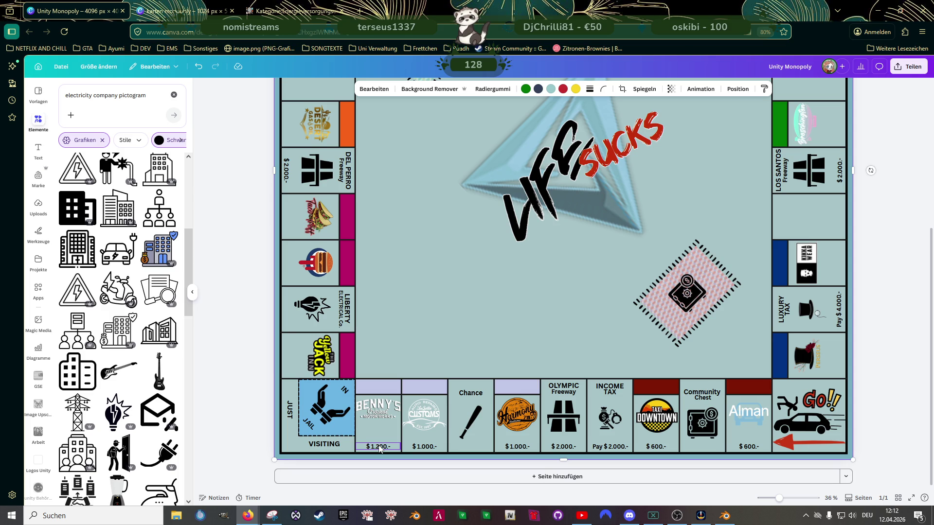
{"action": "left_click", "coordinate": [302, 169]}
Step: Ungroup the Del Perro Freeway tile so its $ 2.000.- price is selectable on its own
{"action": "left_click", "coordinate": [303, 170]}
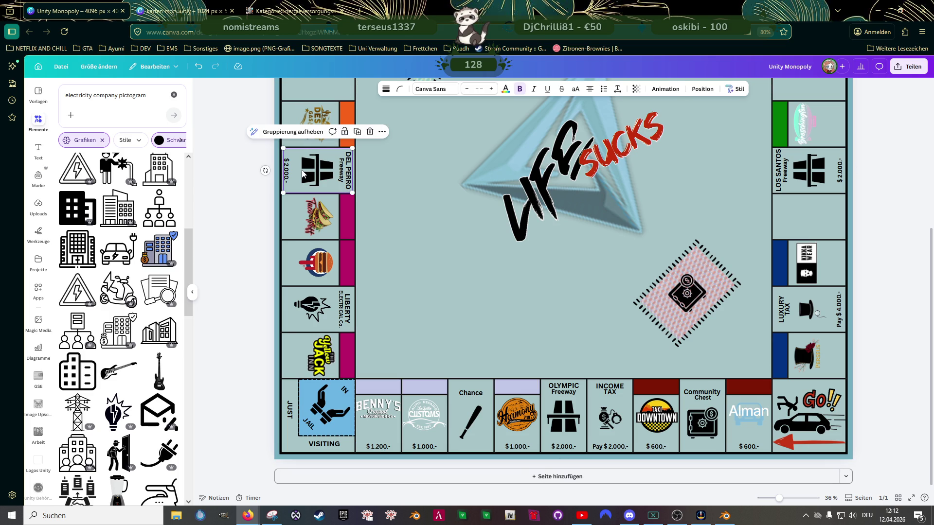
{"action": "left_click", "coordinate": [292, 131]}
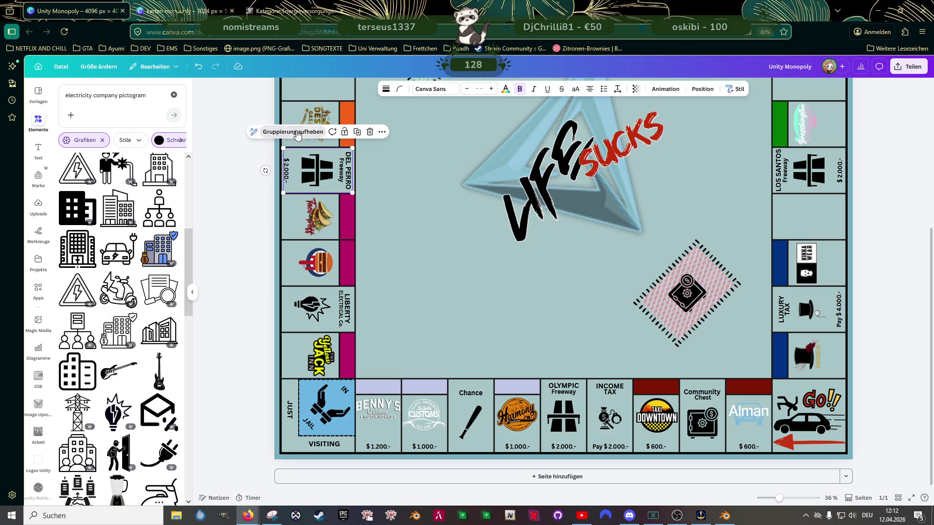
{"action": "left_click", "coordinate": [289, 179]}
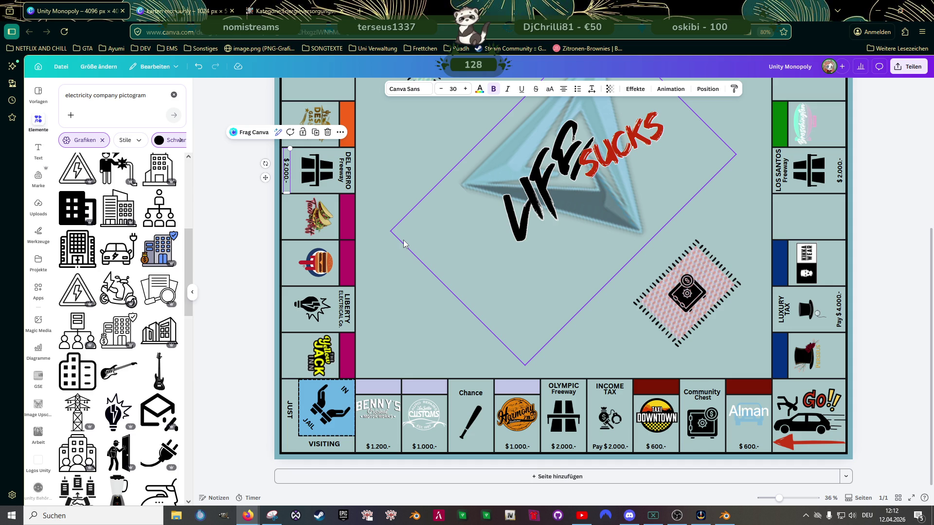
{"action": "left_click", "coordinate": [404, 240]}
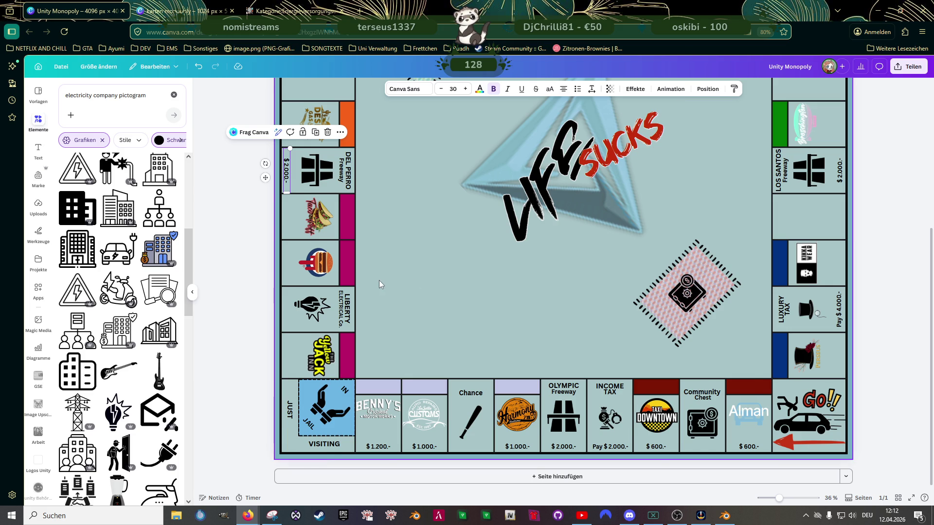
{"action": "scroll", "coordinate": [379, 280], "scroll_direction": "up", "scroll_amount": 5}
{"action": "scroll", "coordinate": [511, 293], "scroll_direction": "down", "scroll_amount": 2}
{"action": "scroll", "coordinate": [511, 294], "scroll_direction": "down", "scroll_amount": 2}
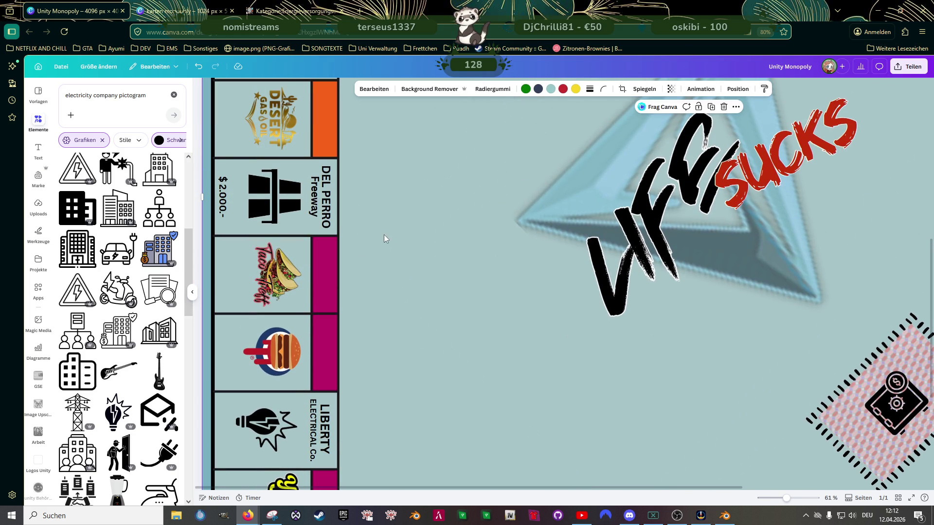
{"action": "scroll", "coordinate": [383, 234], "scroll_direction": "up", "scroll_amount": 3}
{"action": "scroll", "coordinate": [316, 237], "scroll_direction": "up", "scroll_amount": 2}
Step: Copy the $ 2.000.- price into the left-column tiles below, down to Yellow Jack, aligned on the left edge
{"action": "left_click", "coordinate": [232, 211]}
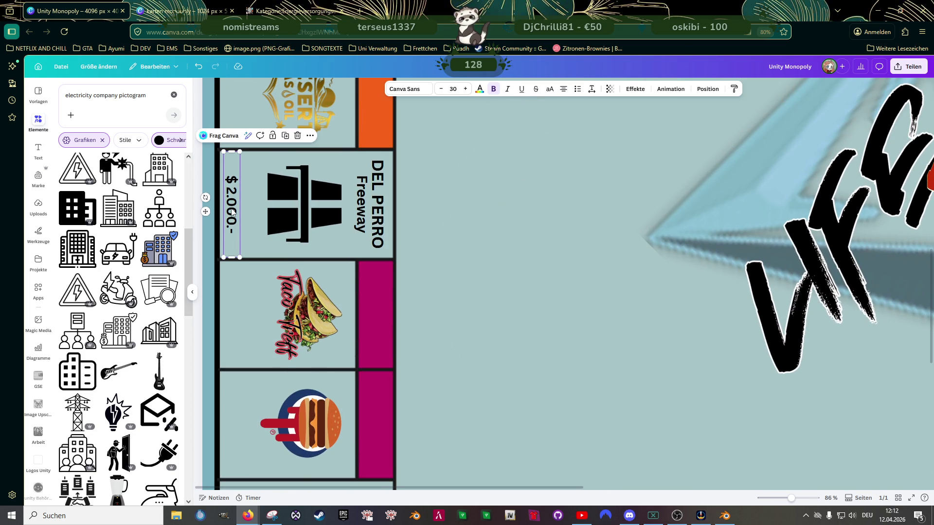
{"action": "left_click_drag", "start_coordinate": [232, 212], "coordinate": [234, 312]}
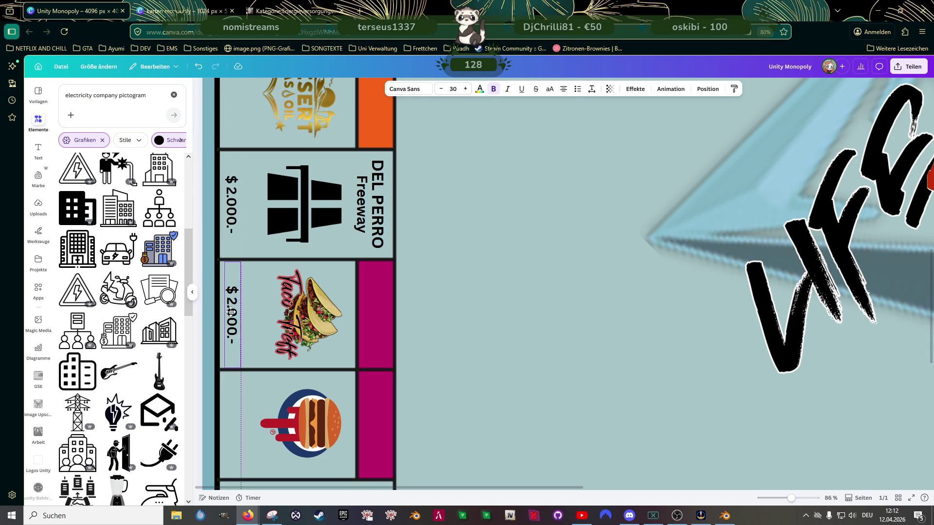
{"action": "left_click", "coordinate": [232, 198], "text": "shift"}
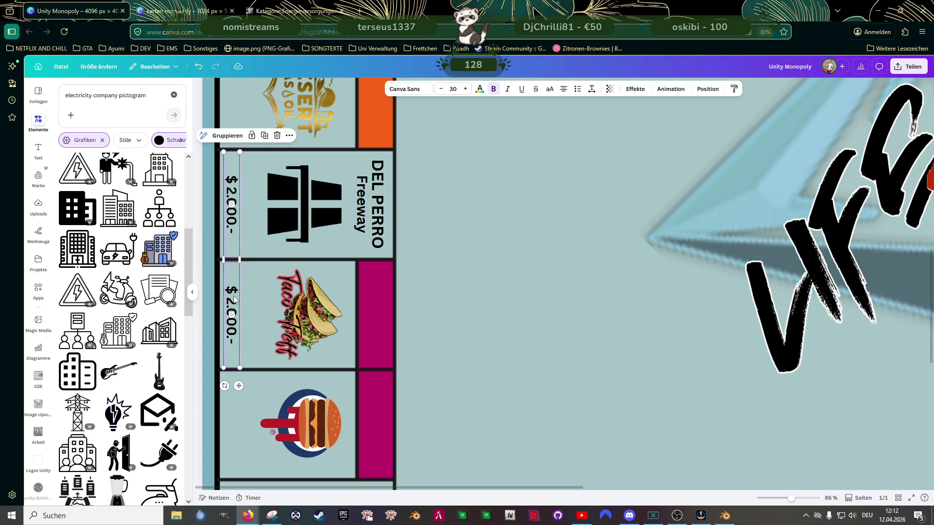
{"action": "scroll", "coordinate": [234, 298], "scroll_direction": "down", "scroll_amount": 3}
{"action": "mouse_move", "coordinate": [232, 218]}
{"action": "left_mouse_down"}
{"action": "mouse_move", "coordinate": [234, 379]}
{"action": "mouse_move", "coordinate": [235, 212]}
{"action": "mouse_move", "coordinate": [235, 365]}
{"action": "left_mouse_up"}
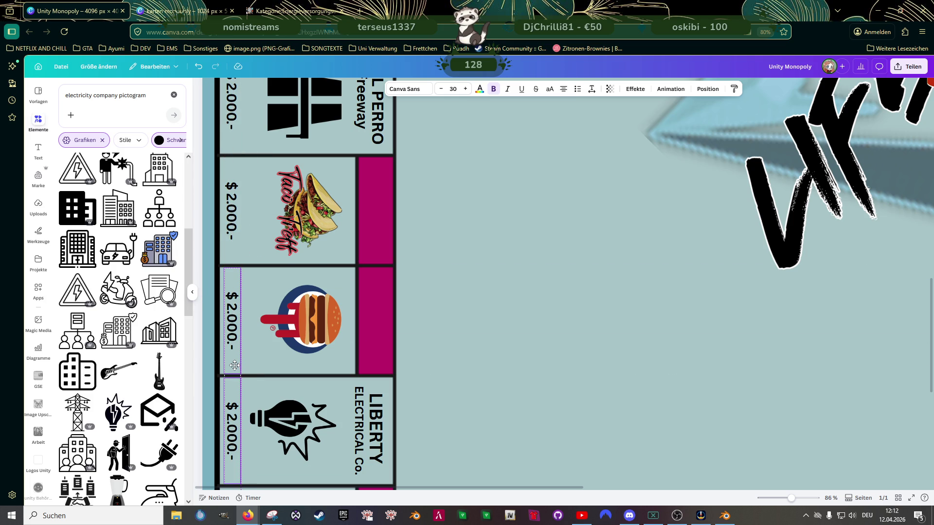
{"action": "left_click_drag", "start_coordinate": [235, 365], "coordinate": [233, 362]}
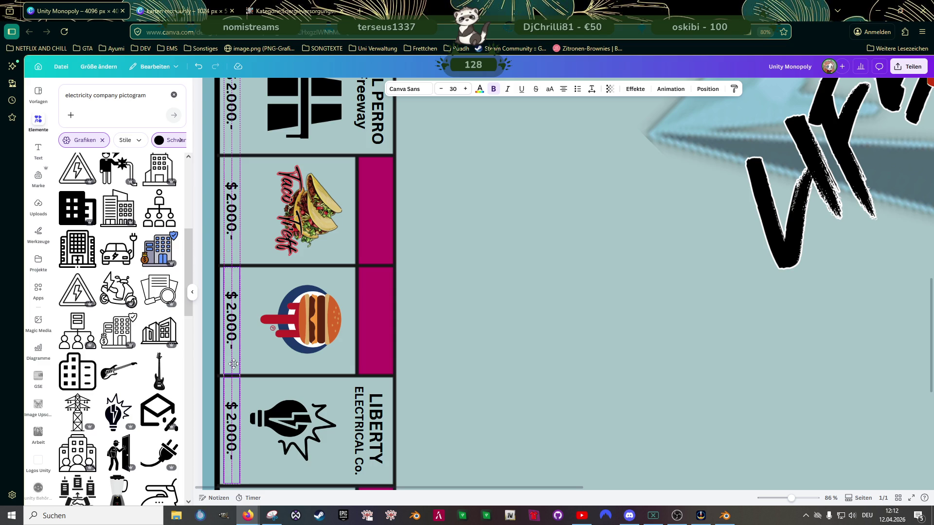
{"action": "scroll", "coordinate": [233, 363], "scroll_direction": "down", "scroll_amount": 3}
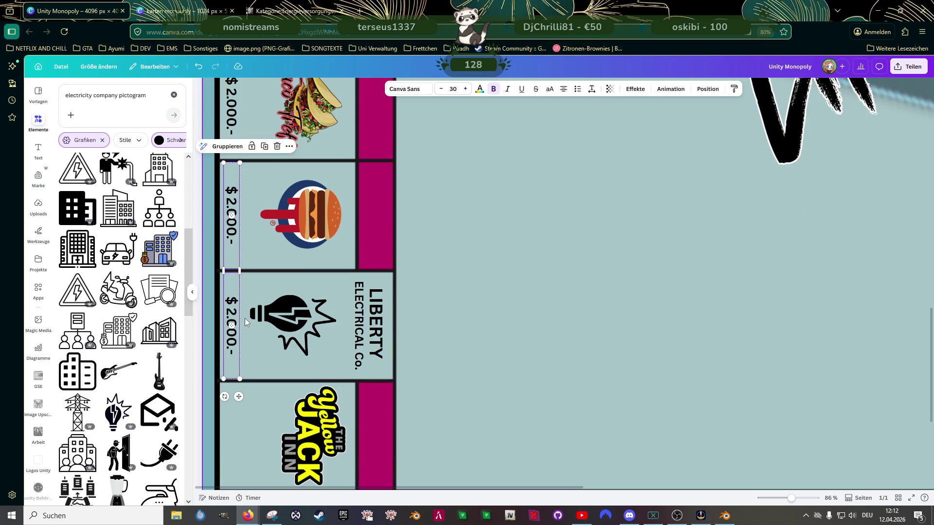
{"action": "scroll", "coordinate": [245, 319], "scroll_direction": "down", "scroll_amount": 3}
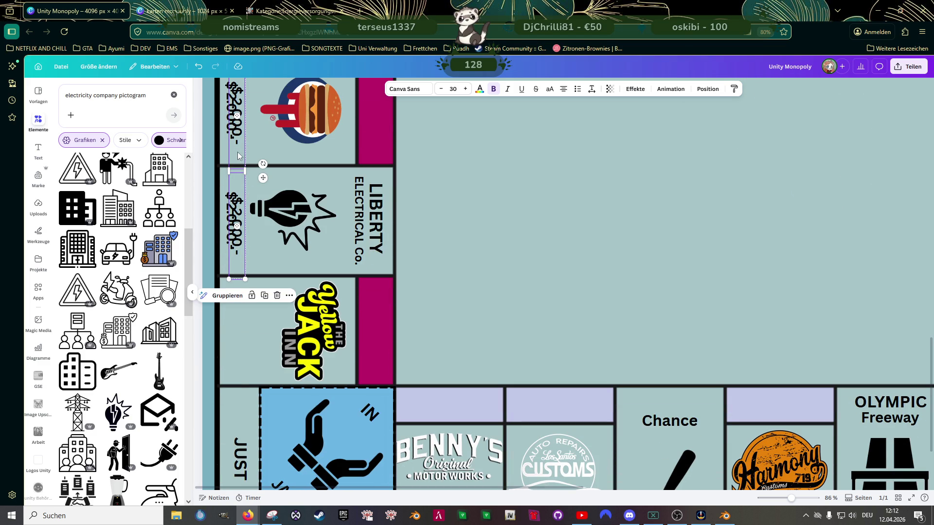
{"action": "left_click_drag", "start_coordinate": [233, 219], "coordinate": [231, 368]}
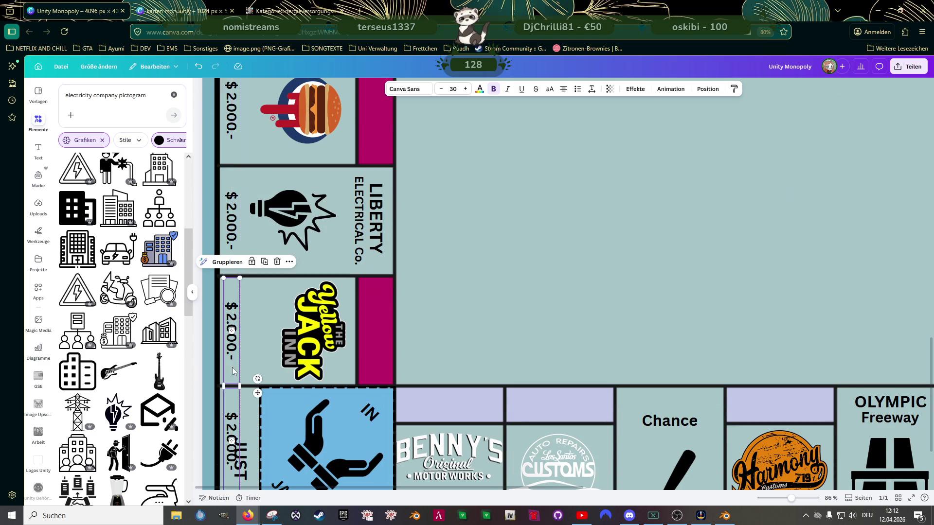
{"action": "scroll", "coordinate": [234, 321], "scroll_direction": "down", "scroll_amount": 3}
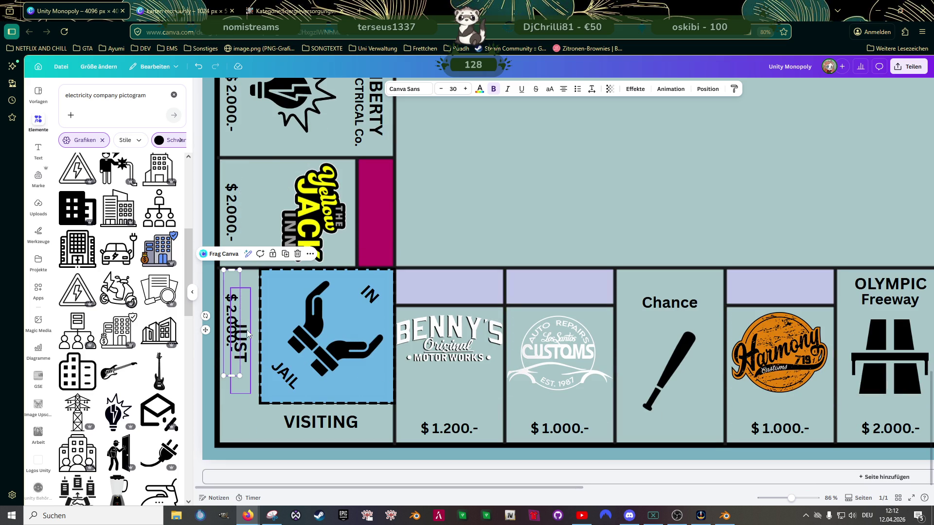
Step: Reposition and enlarge the JUST label in the Just Visiting corner
{"action": "left_click_drag", "start_coordinate": [236, 312], "coordinate": [239, 334]}
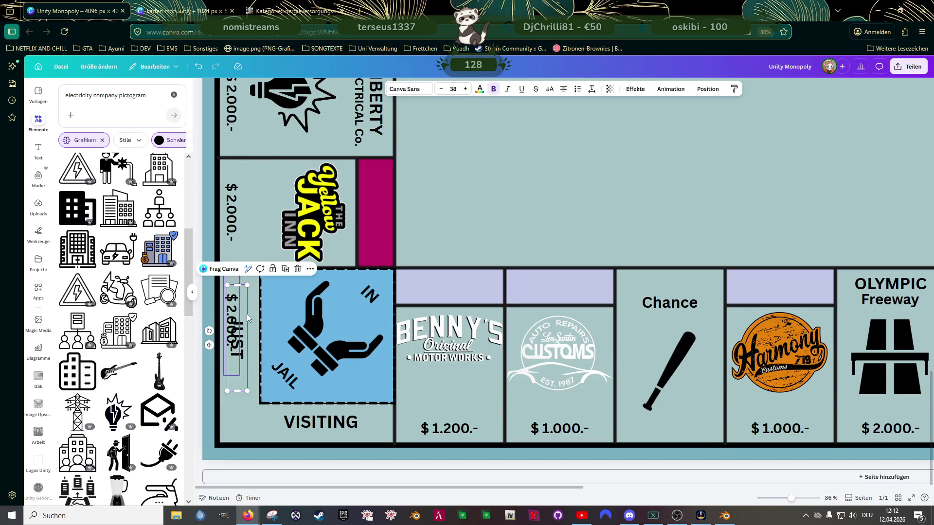
{"action": "left_click_drag", "start_coordinate": [248, 285], "coordinate": [258, 272]}
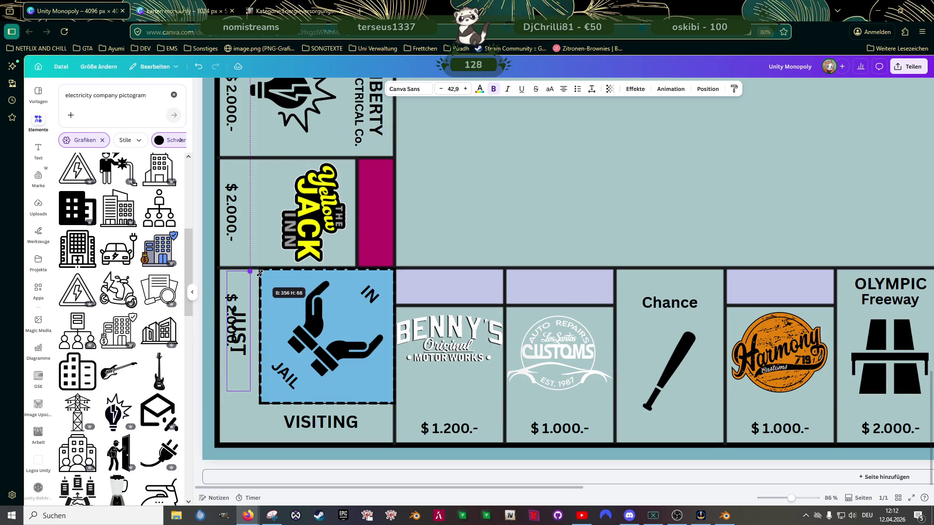
{"action": "left_click_drag", "start_coordinate": [252, 391], "coordinate": [260, 403]}
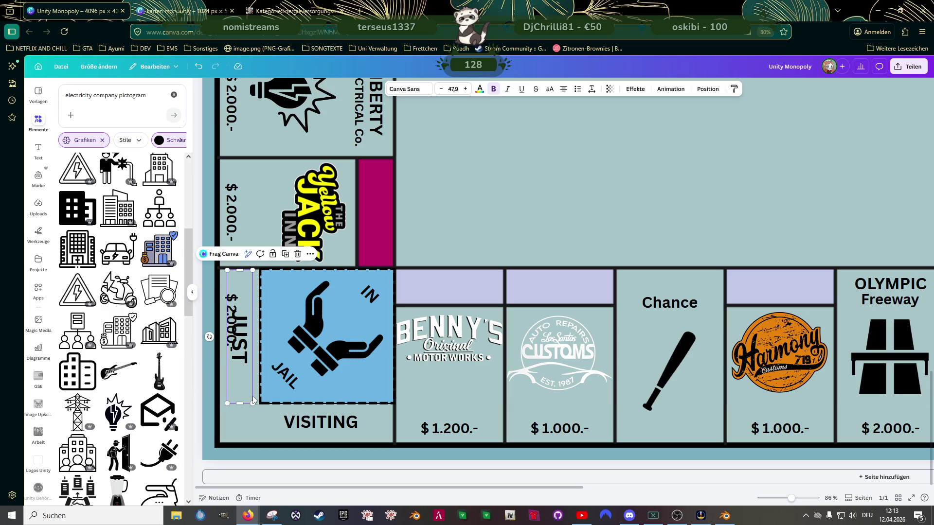
Step: Enlarge the VISITING label and delete the stray price copy from the corner
{"action": "left_click", "coordinate": [273, 420]}
{"action": "left_click_drag", "start_coordinate": [268, 410], "coordinate": [259, 409]}
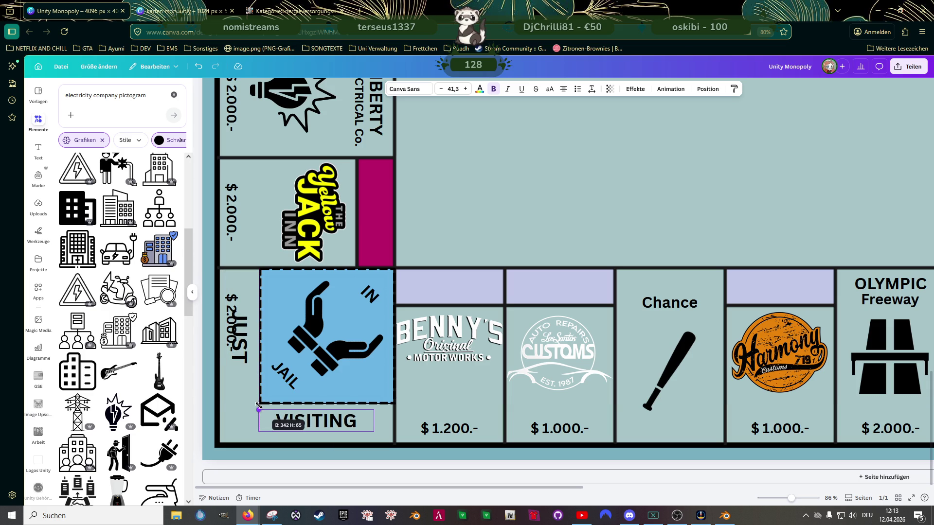
{"action": "left_click_drag", "start_coordinate": [373, 430], "coordinate": [393, 436]}
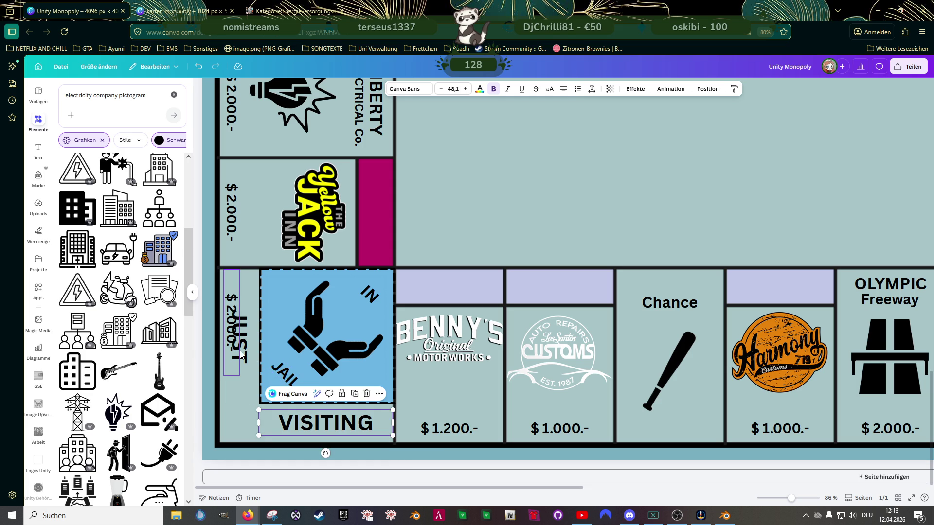
{"action": "left_click", "coordinate": [230, 299]}
{"action": "key", "text": "Delete"}
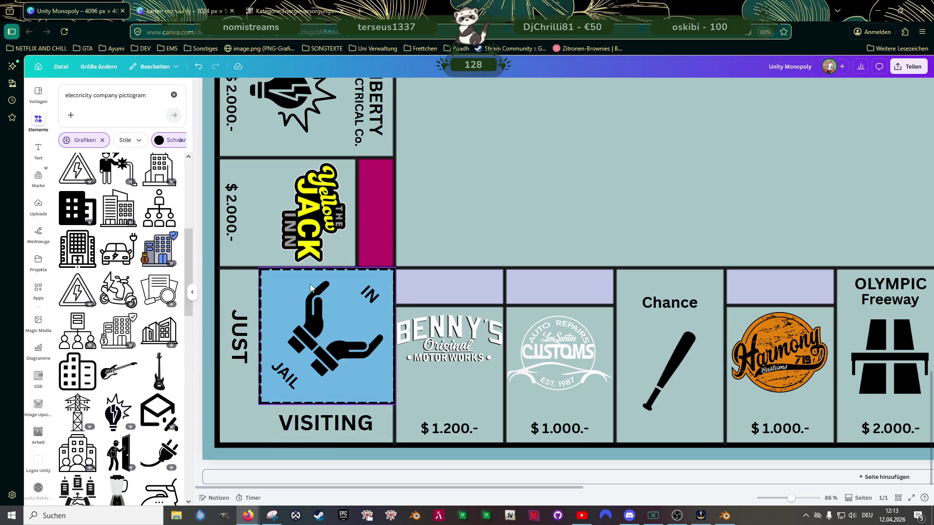
{"action": "scroll", "coordinate": [239, 291], "scroll_direction": "up", "scroll_amount": 3}
{"action": "scroll", "coordinate": [250, 280], "scroll_direction": "up", "scroll_amount": 3}
{"action": "scroll", "coordinate": [263, 286], "scroll_direction": "up", "scroll_amount": 3}
{"action": "scroll", "coordinate": [267, 291], "scroll_direction": "up", "scroll_amount": 3}
{"action": "scroll", "coordinate": [268, 292], "scroll_direction": "up", "scroll_amount": 2}
Step: Duplicate the left-column price labels and place a $ 2.000.- price in the Pump'n'Go tile
{"action": "left_click", "coordinate": [235, 242]}
{"action": "left_click", "coordinate": [234, 328], "text": "shift"}
{"action": "scroll", "coordinate": [249, 304], "scroll_direction": "down", "scroll_amount": 3}
{"action": "left_click", "coordinate": [233, 277], "text": "shift"}
{"action": "scroll", "coordinate": [257, 286], "scroll_direction": "up", "scroll_amount": 2}
{"action": "scroll", "coordinate": [256, 286], "scroll_direction": "up", "scroll_amount": 1}
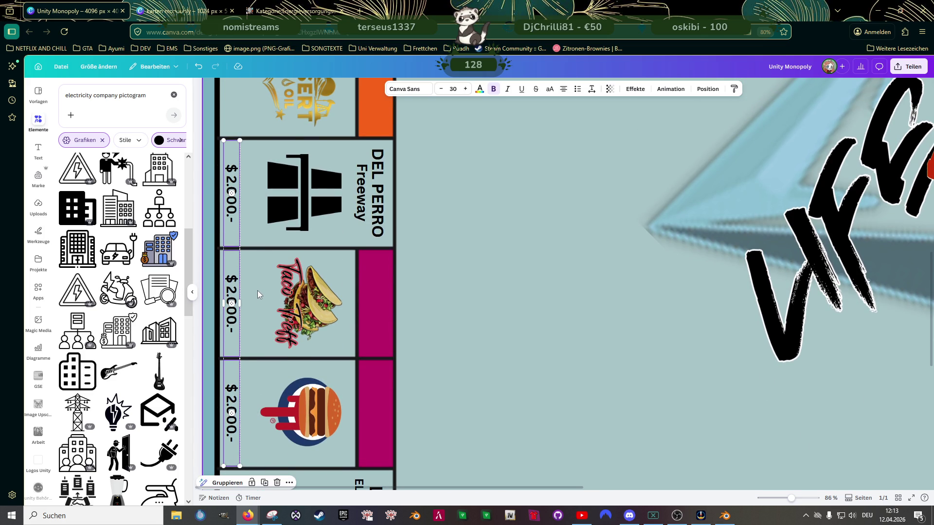
{"action": "left_click", "coordinate": [257, 289]}
{"action": "key", "text": "ctrl+d"}
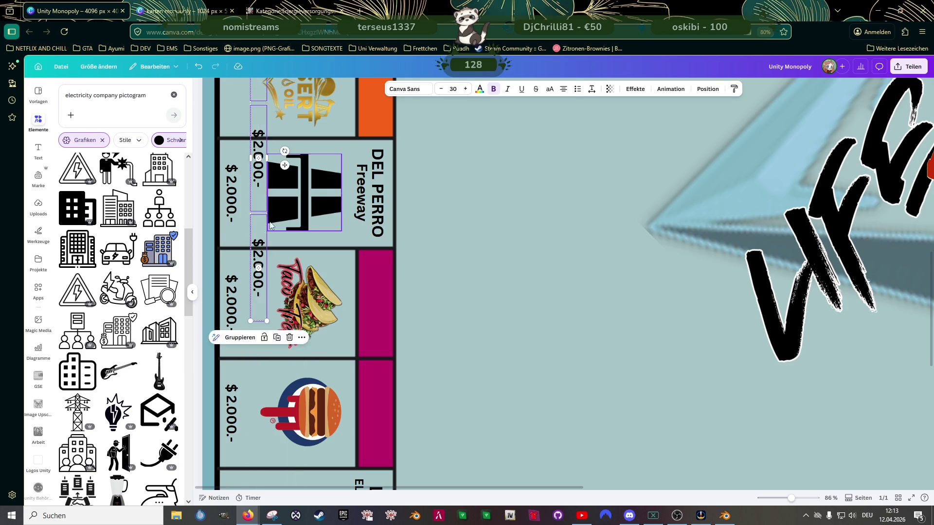
{"action": "scroll", "coordinate": [263, 295], "scroll_direction": "up", "scroll_amount": 3}
{"action": "scroll", "coordinate": [263, 294], "scroll_direction": "up", "scroll_amount": 3}
{"action": "scroll", "coordinate": [259, 359], "scroll_direction": "down", "scroll_amount": 3}
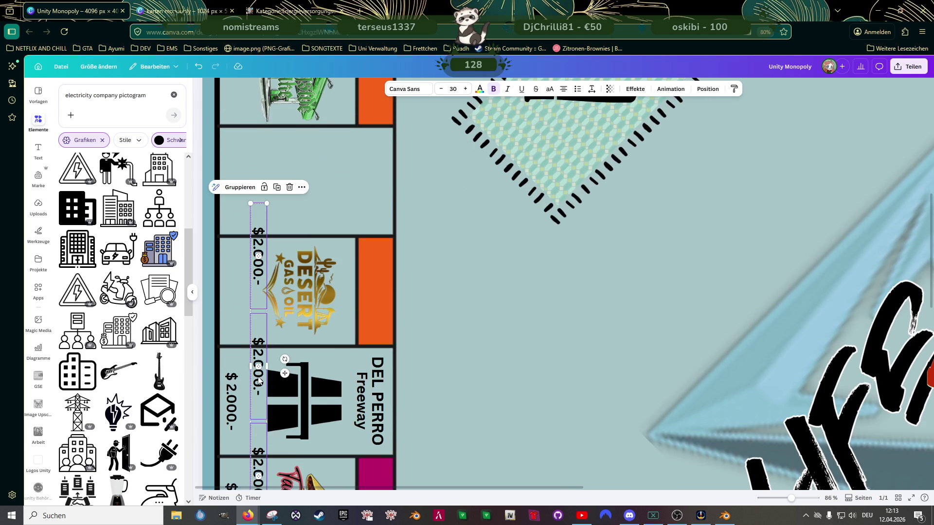
{"action": "left_click_drag", "start_coordinate": [257, 219], "coordinate": [230, 206]}
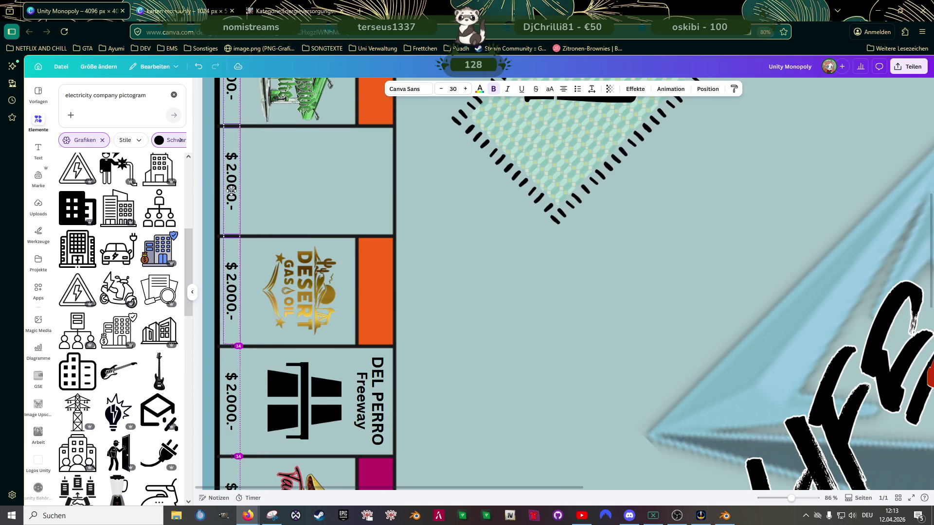
{"action": "scroll", "coordinate": [248, 209], "scroll_direction": "up", "scroll_amount": 3}
{"action": "scroll", "coordinate": [264, 239], "scroll_direction": "up", "scroll_amount": 3}
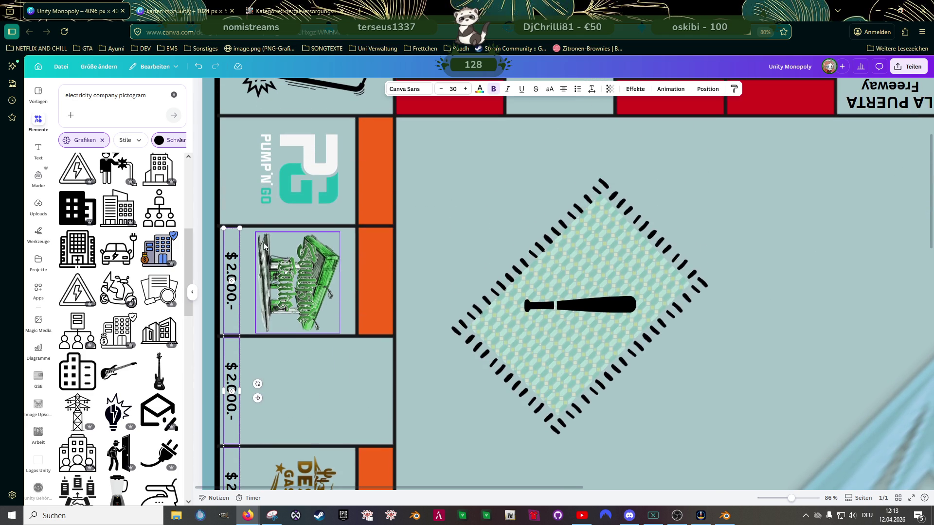
{"action": "left_click", "coordinate": [234, 258]}
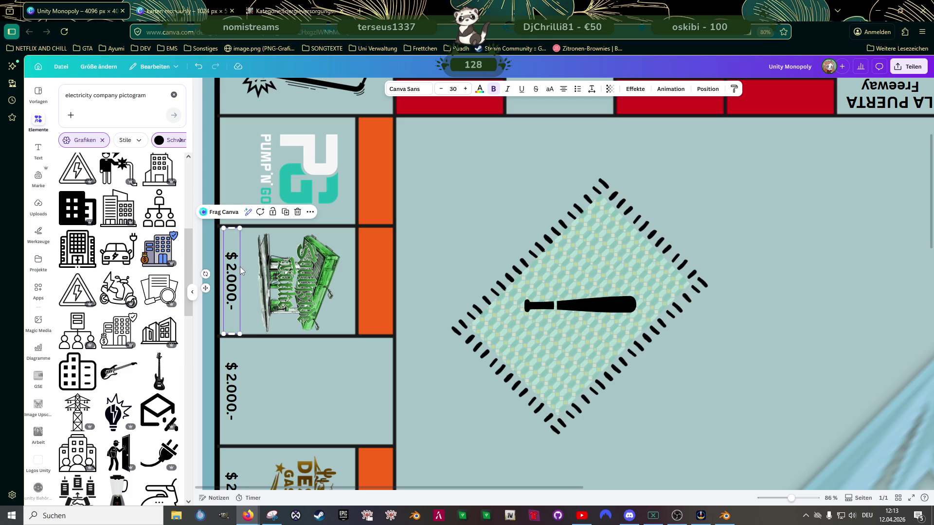
{"action": "mouse_move", "coordinate": [237, 280]}
{"action": "left_mouse_down"}
{"action": "mouse_move", "coordinate": [234, 168]}
{"action": "mouse_move", "coordinate": [234, 182]}
{"action": "left_mouse_up"}
Step: Select all left-column price labels and group them into one column
{"action": "left_click", "coordinate": [231, 281], "text": "shift"}
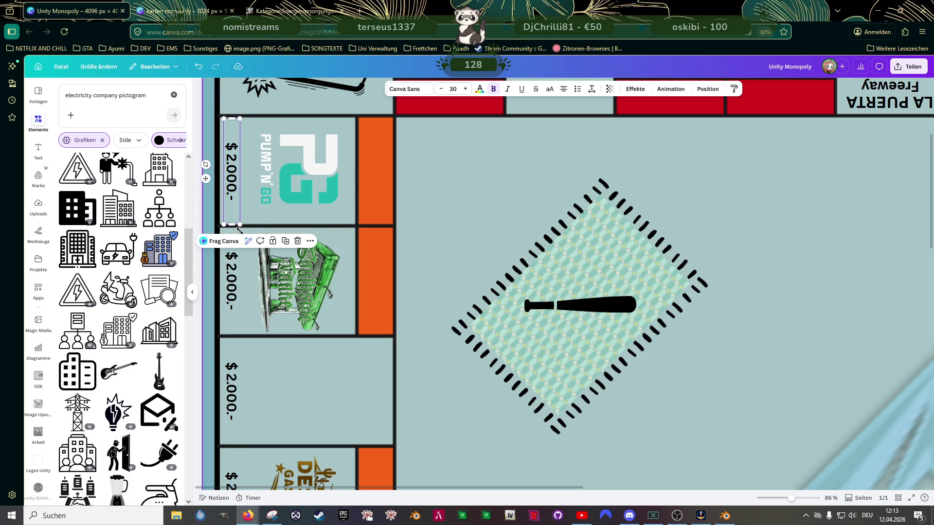
{"action": "left_click", "coordinate": [239, 385], "text": "shift"}
{"action": "scroll", "coordinate": [240, 385], "scroll_direction": "down", "scroll_amount": 2}
{"action": "left_click", "coordinate": [231, 358], "text": "shift"}
{"action": "scroll", "coordinate": [239, 358], "scroll_direction": "down", "scroll_amount": 3}
{"action": "left_click", "coordinate": [231, 281], "text": "shift"}
{"action": "left_click", "coordinate": [231, 387], "text": "shift"}
{"action": "scroll", "coordinate": [239, 362], "scroll_direction": "down", "scroll_amount": 3}
{"action": "left_click", "coordinate": [232, 372], "text": "shift"}
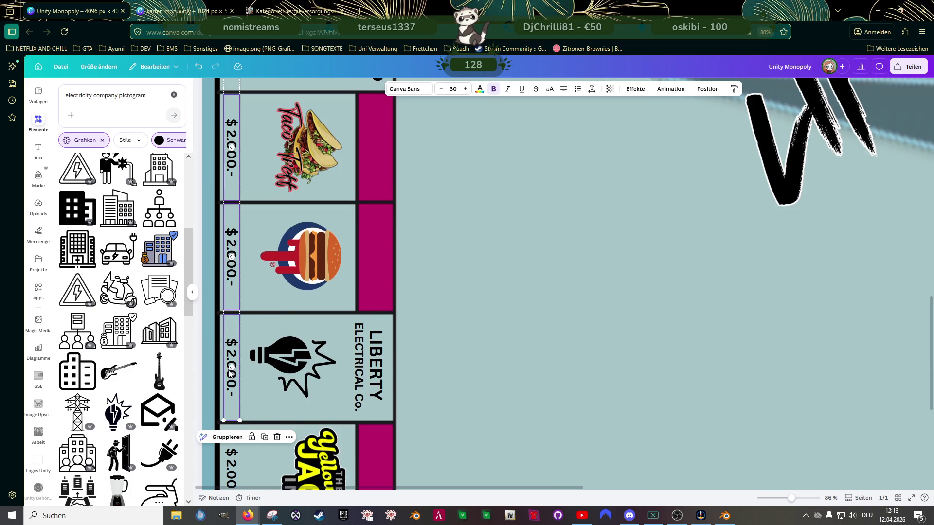
{"action": "scroll", "coordinate": [232, 372], "scroll_direction": "down", "scroll_amount": 3}
{"action": "left_click", "coordinate": [233, 367], "text": "shift"}
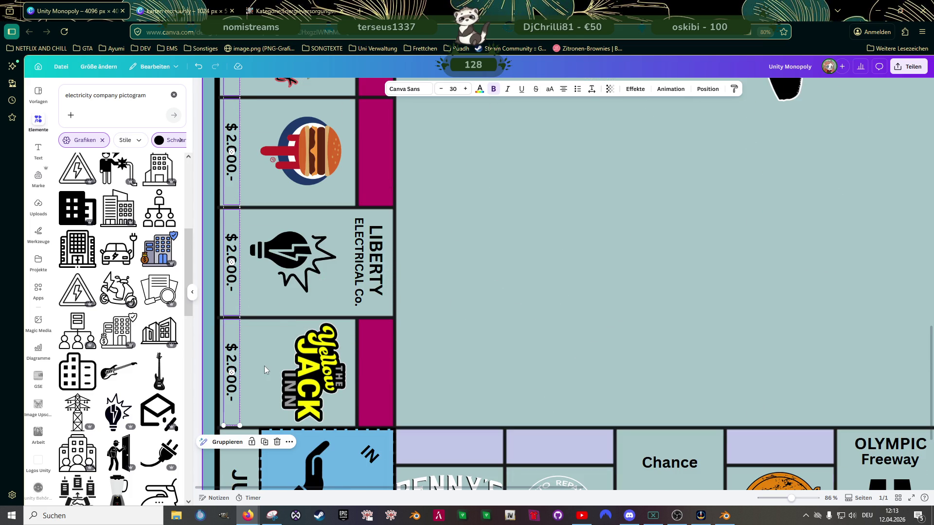
{"action": "left_click", "coordinate": [228, 442]}
{"action": "scroll", "coordinate": [317, 292], "scroll_direction": "down", "scroll_amount": 3}
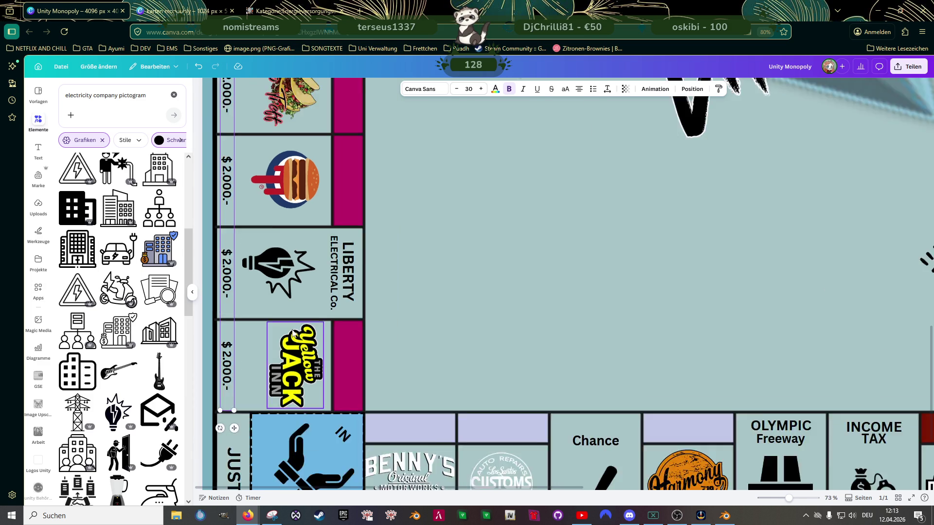
{"action": "scroll", "coordinate": [317, 292], "scroll_direction": "down", "scroll_amount": 3}
{"action": "scroll", "coordinate": [318, 292], "scroll_direction": "up", "scroll_amount": 3}
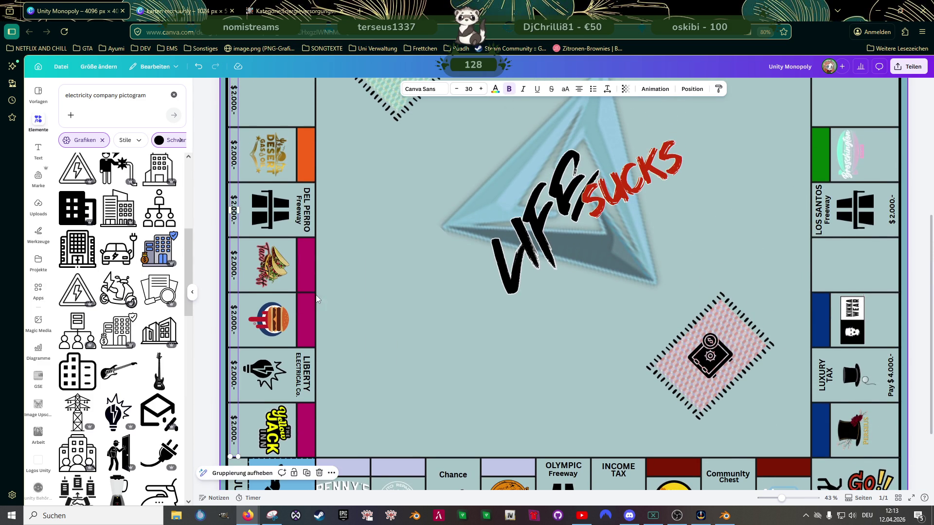
{"action": "scroll", "coordinate": [314, 292], "scroll_direction": "up", "scroll_amount": 3}
{"action": "scroll", "coordinate": [312, 292], "scroll_direction": "up", "scroll_amount": 3}
{"action": "scroll", "coordinate": [312, 292], "scroll_direction": "down", "scroll_amount": 3}
{"action": "scroll", "coordinate": [375, 309], "scroll_direction": "down", "scroll_amount": 3}
{"action": "scroll", "coordinate": [396, 313], "scroll_direction": "down", "scroll_amount": 2}
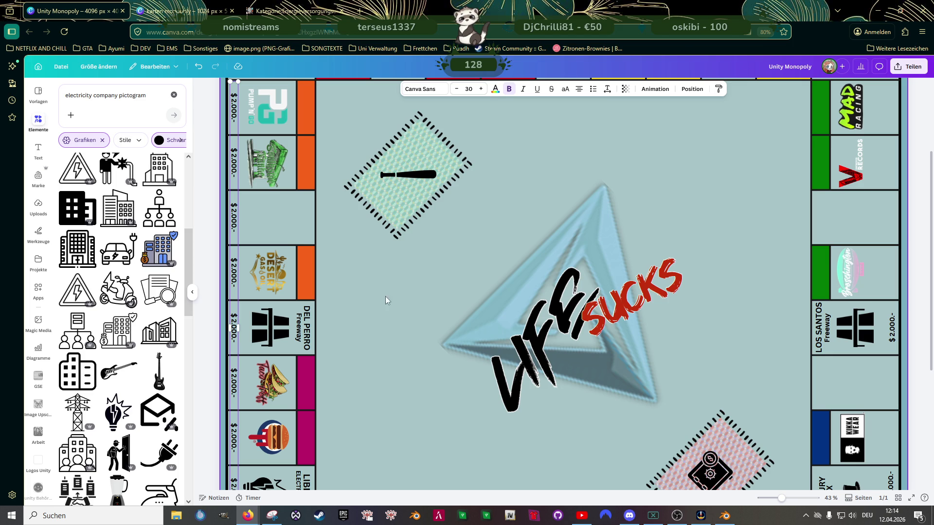
Step: Move and rotate the price column to the right side, then undo the attempt
{"action": "left_click", "coordinate": [297, 310]}
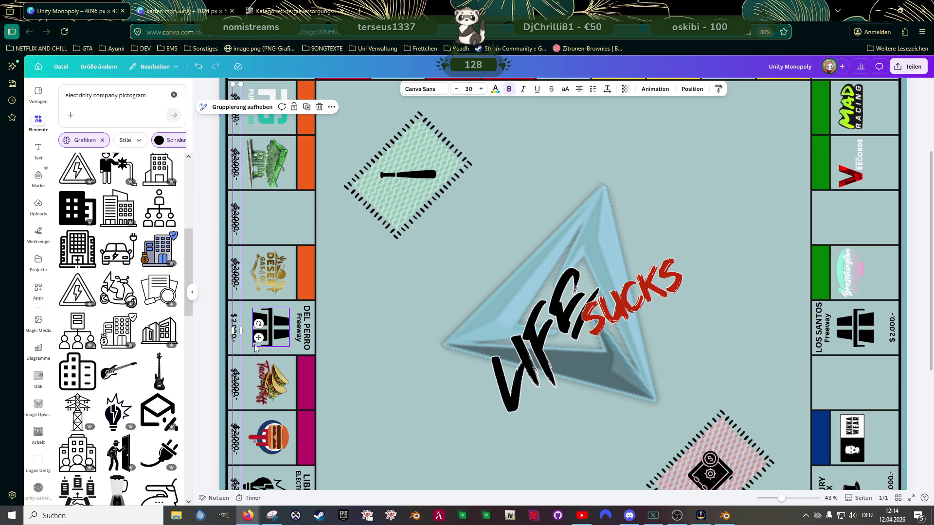
{"action": "left_click_drag", "start_coordinate": [257, 337], "coordinate": [728, 272]}
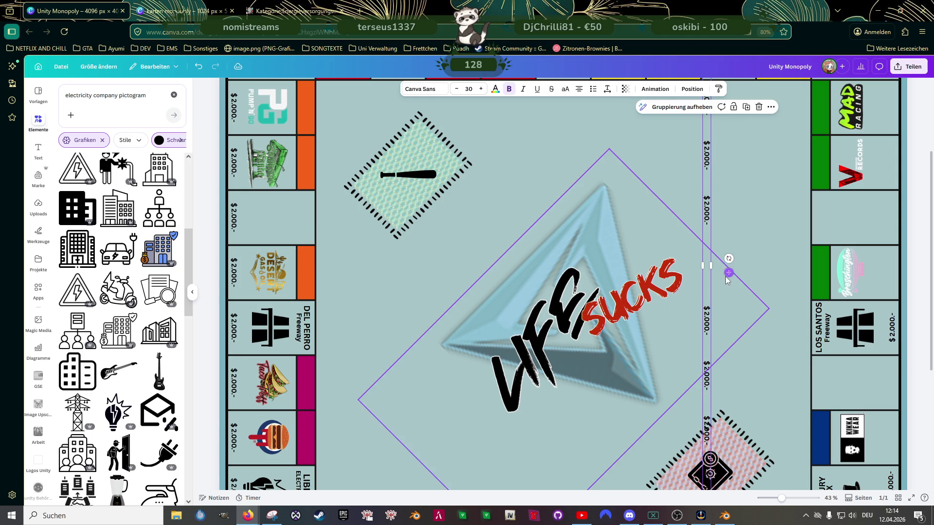
{"action": "left_click_drag", "start_coordinate": [728, 259], "coordinate": [664, 295]}
{"action": "key", "text": "ctrl+z"}
{"action": "key", "text": "ctrl+z"}
Step: Duplicate the left price column and move the copy toward the board's right column
{"action": "left_click", "coordinate": [235, 229]}
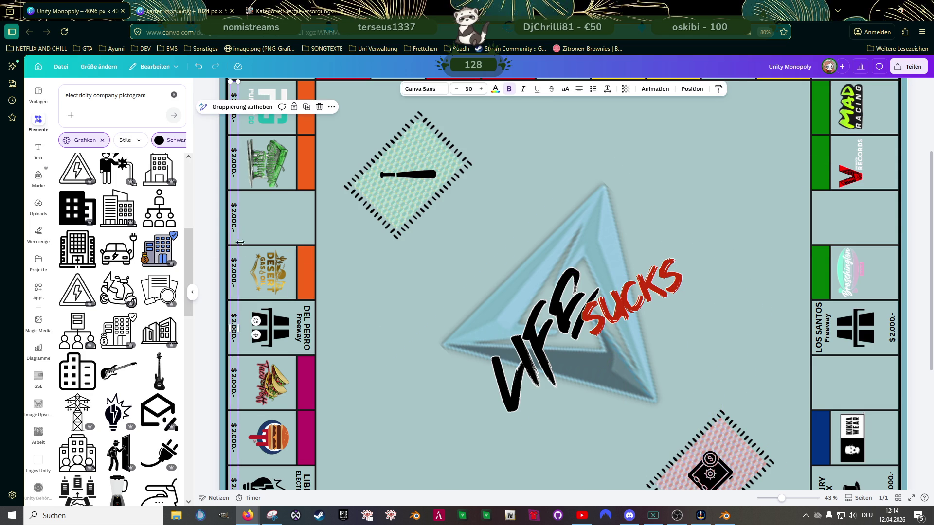
{"action": "left_click", "coordinate": [237, 313]}
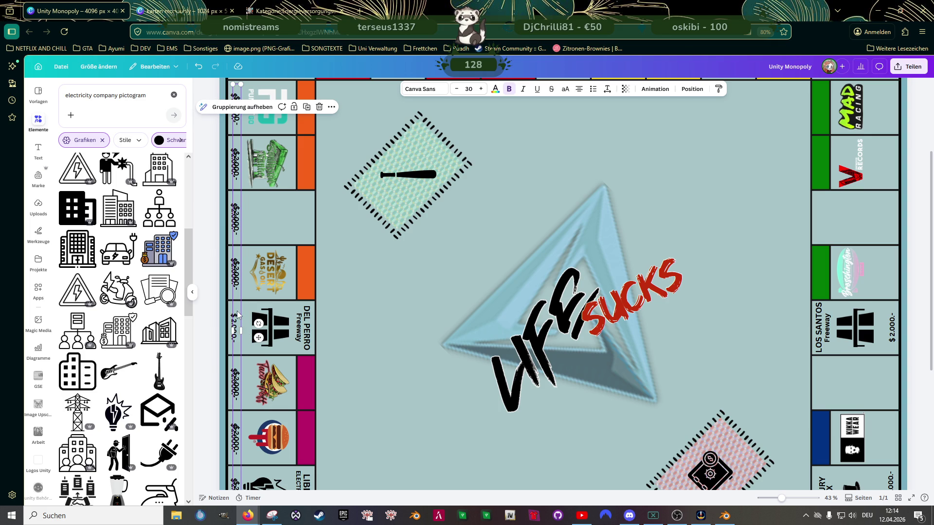
{"action": "left_click_drag", "start_coordinate": [239, 315], "coordinate": [256, 340]}
{"action": "mouse_move", "coordinate": [241, 219]}
{"action": "left_mouse_down"}
{"action": "mouse_move", "coordinate": [251, 219]}
{"action": "mouse_move", "coordinate": [238, 226]}
{"action": "left_mouse_up"}
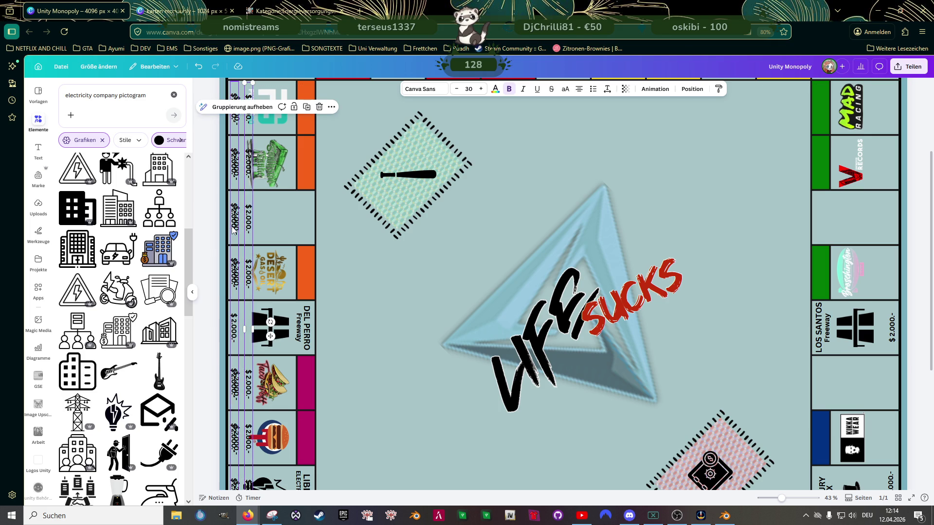
{"action": "key", "text": "Escape"}
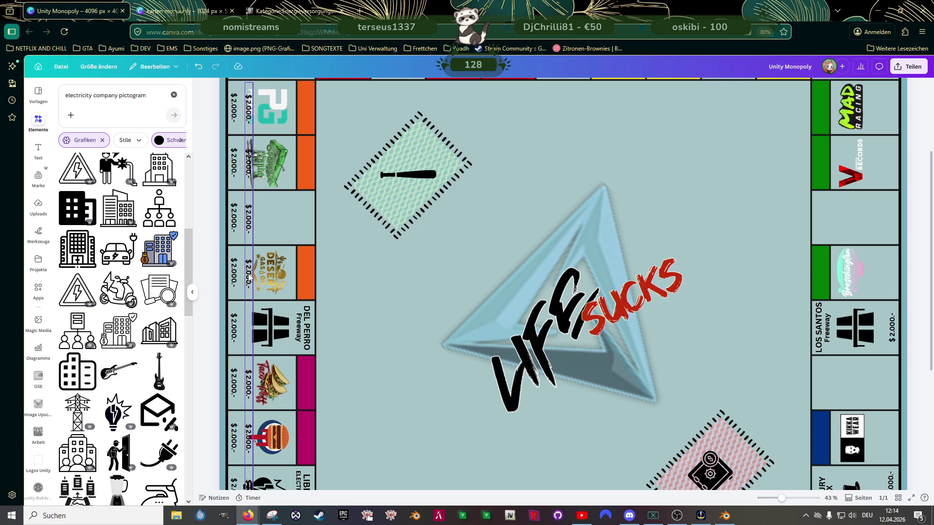
{"action": "left_click", "coordinate": [272, 333]}
{"action": "left_click_drag", "start_coordinate": [319, 337], "coordinate": [671, 333]}
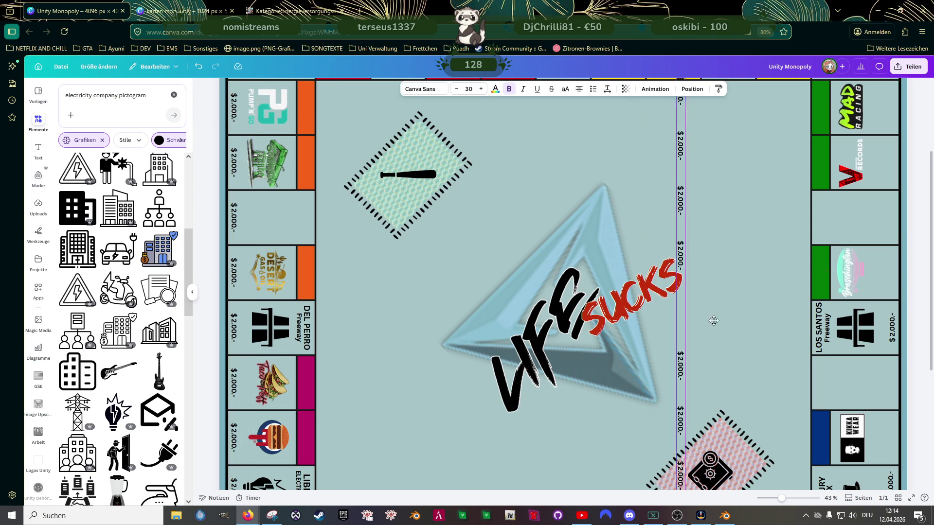
{"action": "scroll", "coordinate": [681, 334], "scroll_direction": "down", "scroll_amount": 2}
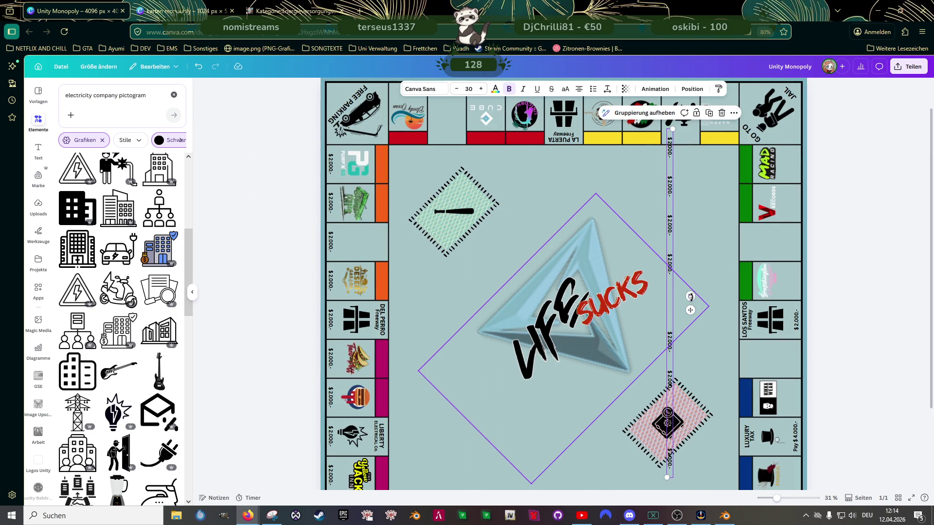
Step: Rotate the copied price column to vertical and align it along the board's right edge
{"action": "mouse_move", "coordinate": [689, 296]}
{"action": "left_mouse_down"}
{"action": "mouse_move", "coordinate": [655, 361]}
{"action": "mouse_move", "coordinate": [691, 294]}
{"action": "left_mouse_up"}
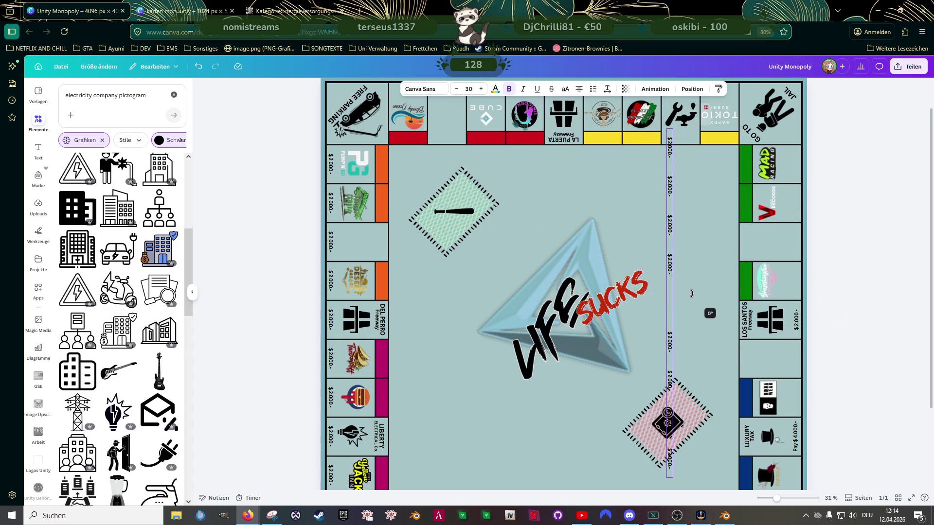
{"action": "mouse_move", "coordinate": [691, 313]}
{"action": "left_mouse_down"}
{"action": "mouse_move", "coordinate": [697, 318]}
{"action": "mouse_move", "coordinate": [654, 317]}
{"action": "left_mouse_up"}
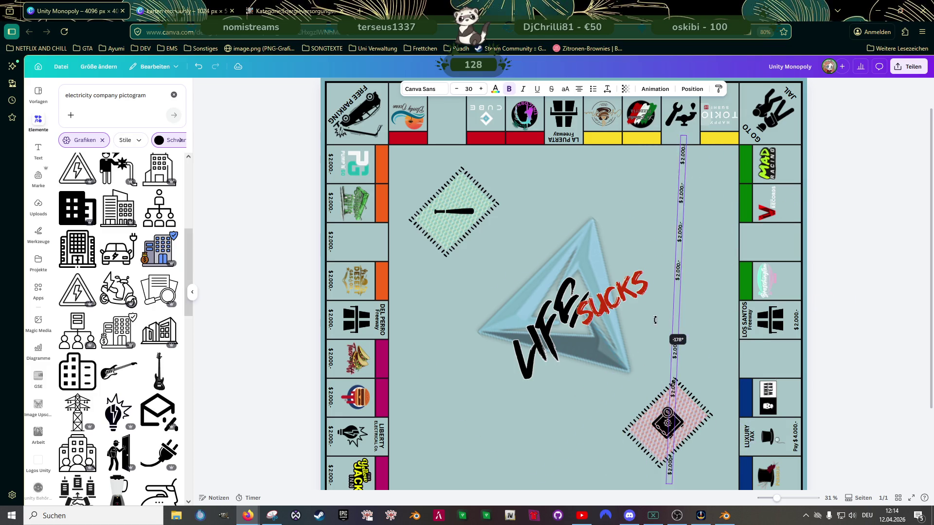
{"action": "left_click", "coordinate": [654, 318]}
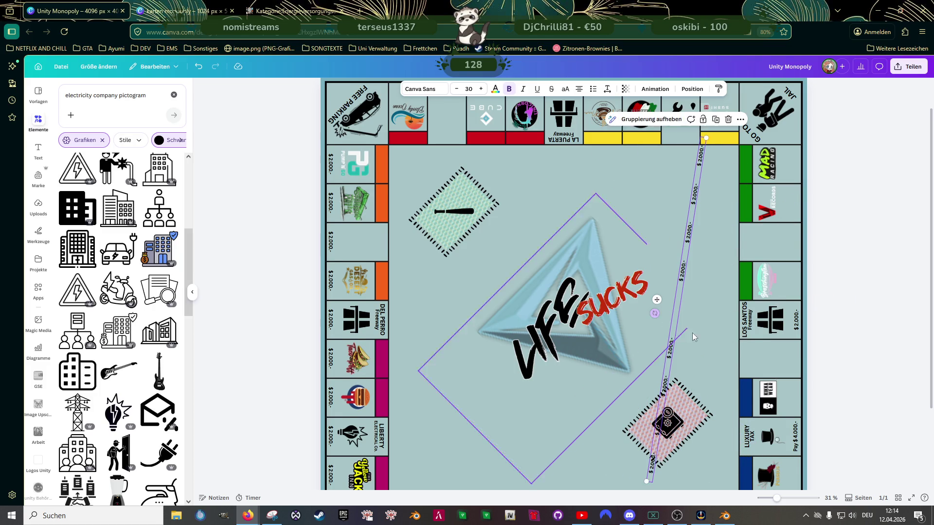
{"action": "scroll", "coordinate": [693, 329], "scroll_direction": "up", "scroll_amount": 4, "text": "ctrl"}
{"action": "left_click", "coordinate": [700, 367]}
{"action": "left_click_drag", "start_coordinate": [711, 368], "coordinate": [704, 369]}
{"action": "scroll", "coordinate": [714, 333], "scroll_direction": "down", "scroll_amount": 3, "text": "ctrl"}
{"action": "left_click", "coordinate": [719, 301]}
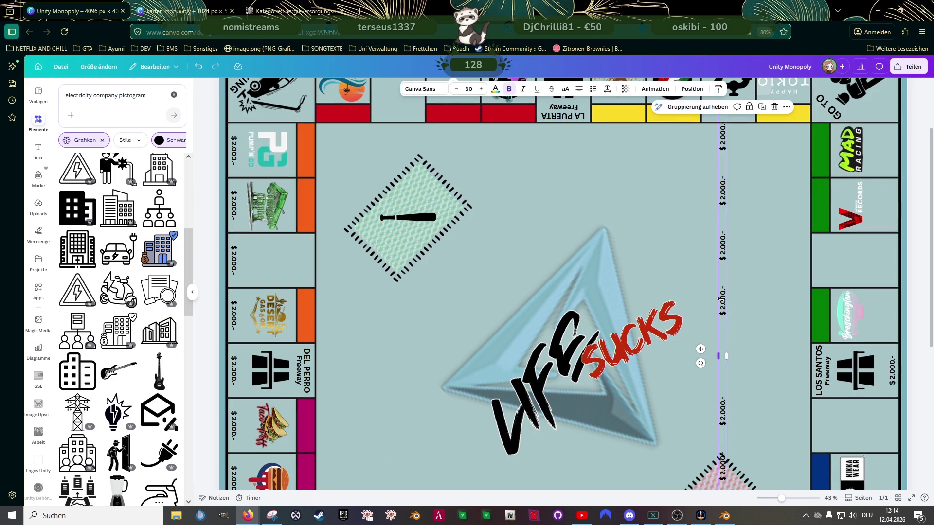
{"action": "left_click_drag", "start_coordinate": [700, 349], "coordinate": [869, 363]}
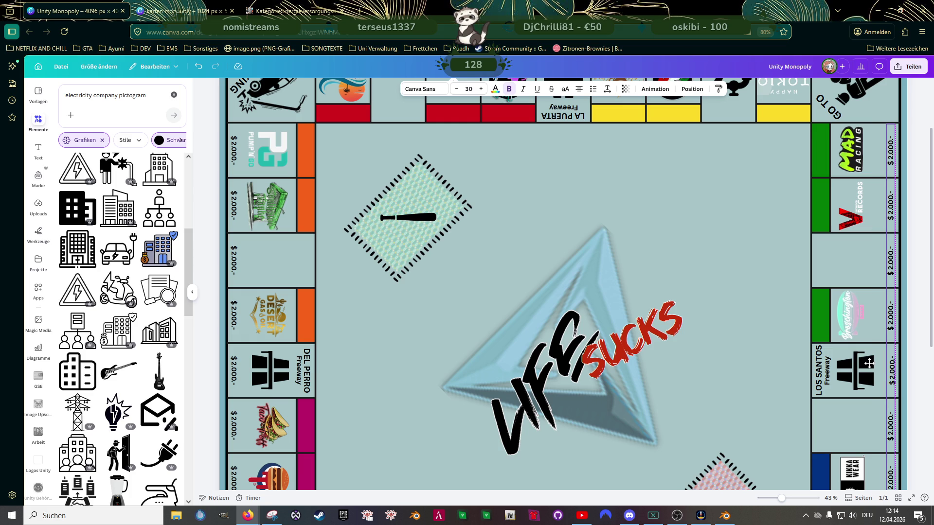
{"action": "scroll", "coordinate": [869, 362], "scroll_direction": "up", "scroll_amount": 3}
{"action": "scroll", "coordinate": [847, 342], "scroll_direction": "up", "scroll_amount": 3}
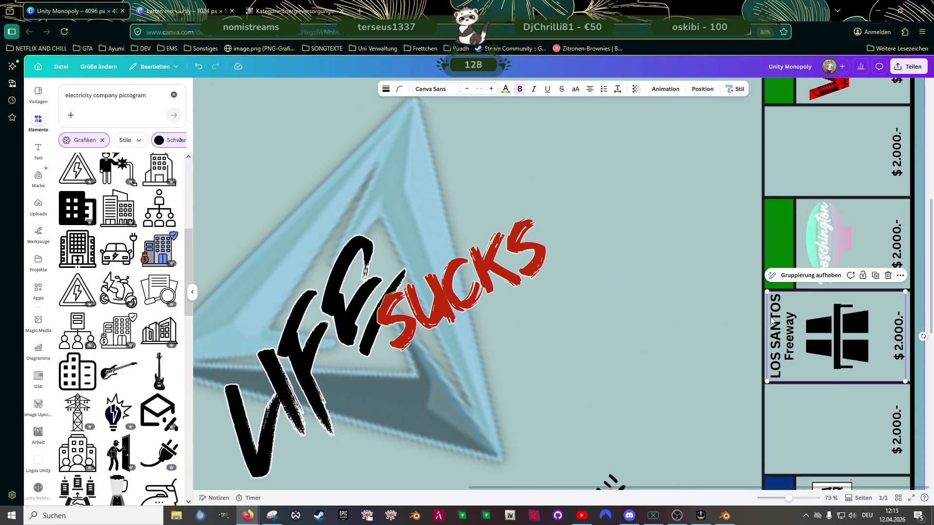
{"action": "scroll", "coordinate": [764, 320], "scroll_direction": "up", "scroll_amount": 3}
{"action": "scroll", "coordinate": [802, 292], "scroll_direction": "up", "scroll_amount": 3}
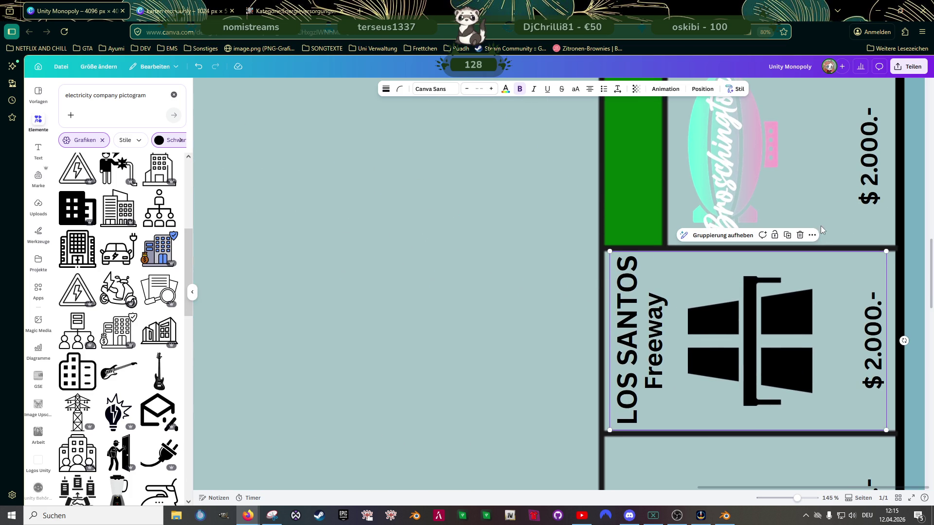
{"action": "left_click", "coordinate": [871, 343]}
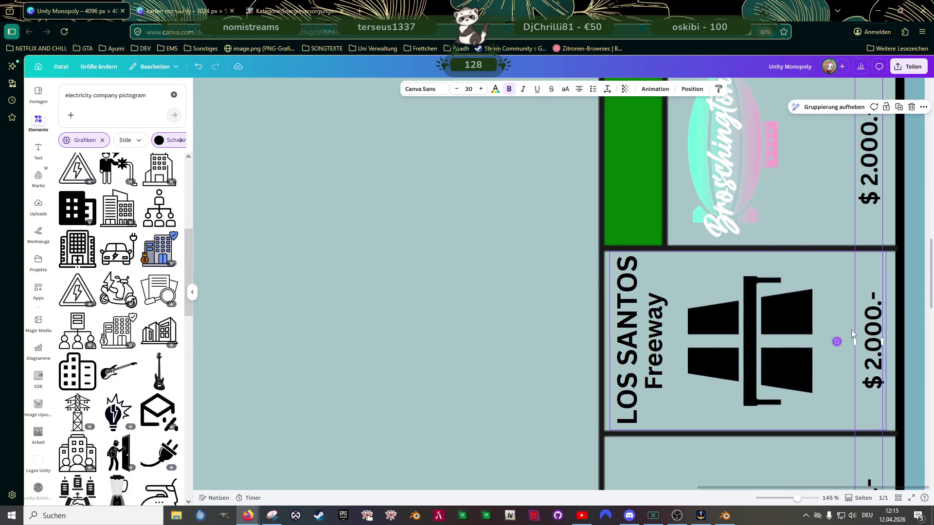
{"action": "scroll", "coordinate": [848, 340], "scroll_direction": "down", "scroll_amount": 3}
{"action": "scroll", "coordinate": [851, 318], "scroll_direction": "down", "scroll_amount": 2}
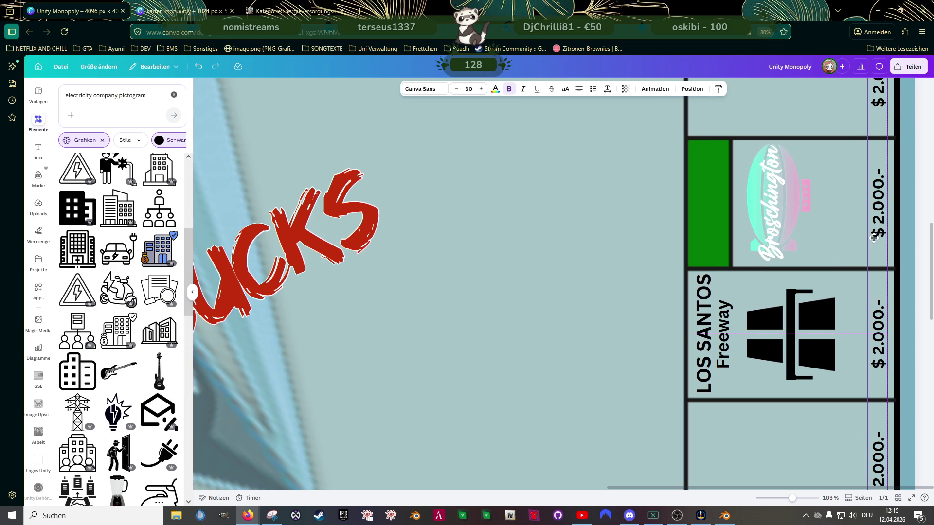
{"action": "left_click_drag", "start_coordinate": [874, 239], "coordinate": [873, 241]}
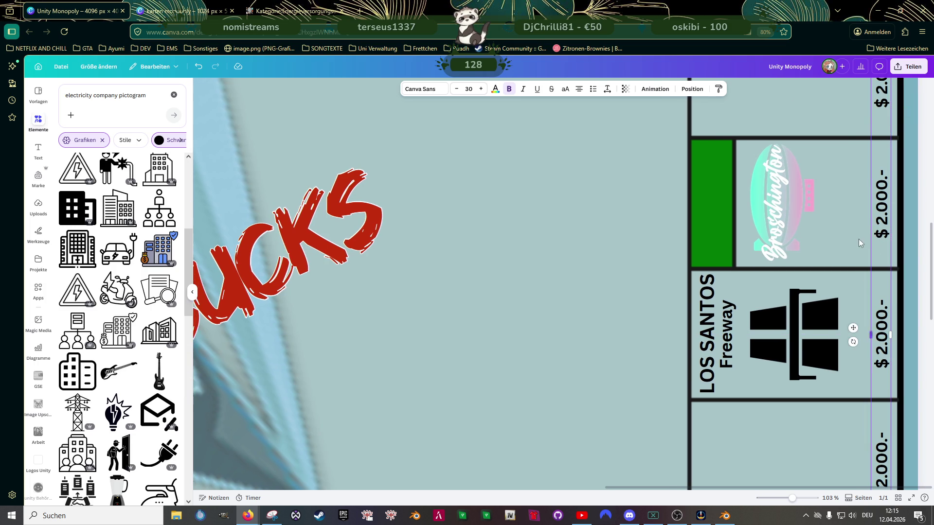
{"action": "scroll", "coordinate": [865, 240], "scroll_direction": "down", "scroll_amount": 3}
{"action": "scroll", "coordinate": [851, 245], "scroll_direction": "down", "scroll_amount": 3}
{"action": "scroll", "coordinate": [846, 263], "scroll_direction": "down", "scroll_amount": 3}
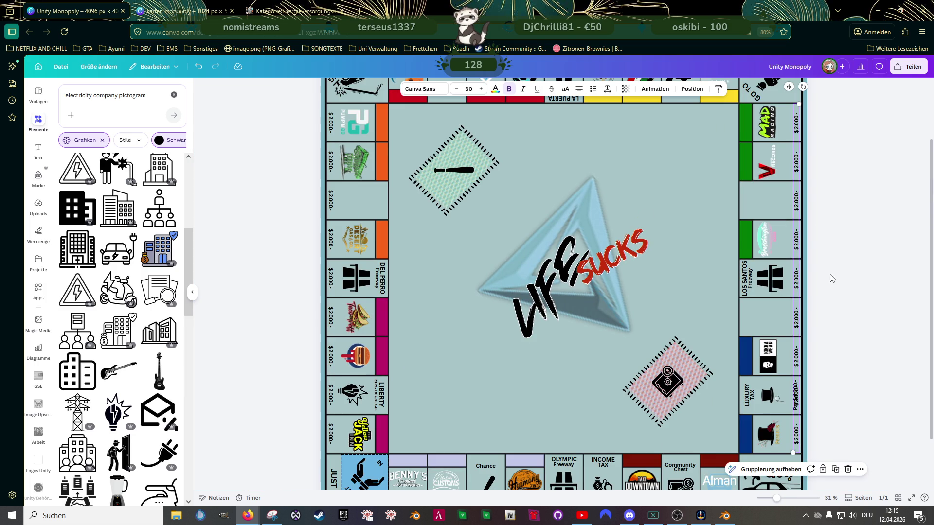
{"action": "scroll", "coordinate": [823, 276], "scroll_direction": "down", "scroll_amount": 1}
{"action": "scroll", "coordinate": [793, 320], "scroll_direction": "down", "scroll_amount": 1}
{"action": "scroll", "coordinate": [766, 314], "scroll_direction": "down", "scroll_amount": 1}
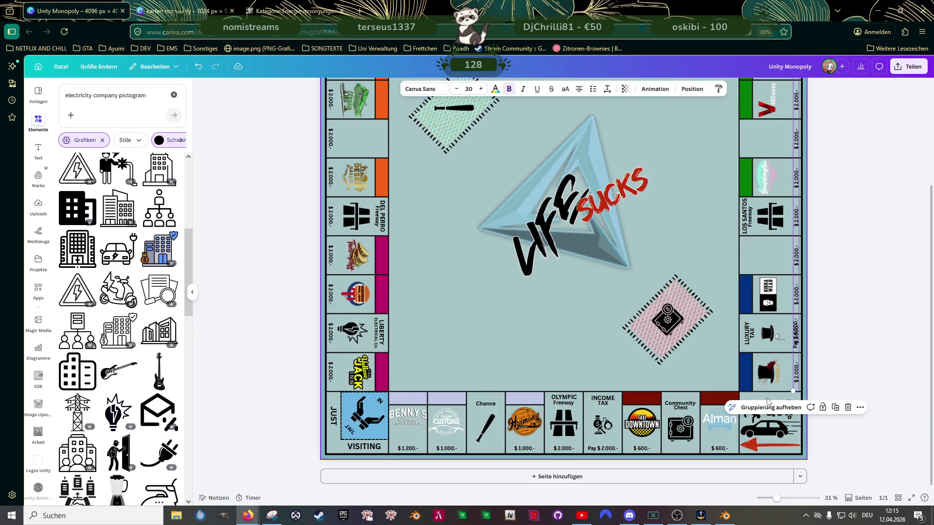
Step: Rotate a price column to horizontal and move it onto the top row of tiles
{"action": "left_click_drag", "start_coordinate": [795, 322], "coordinate": [553, 251]}
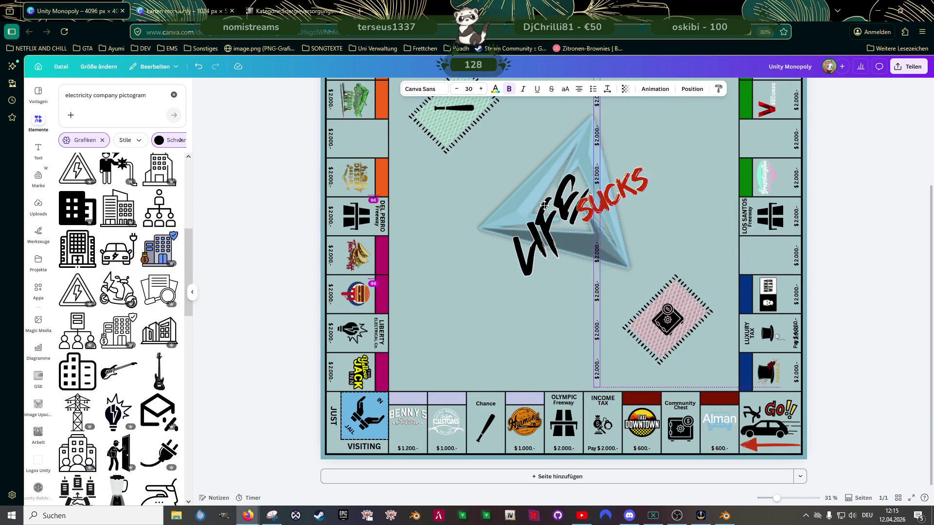
{"action": "mouse_move", "coordinate": [532, 220]}
{"action": "left_mouse_down"}
{"action": "mouse_move", "coordinate": [530, 303]}
{"action": "mouse_move", "coordinate": [559, 358]}
{"action": "left_mouse_up"}
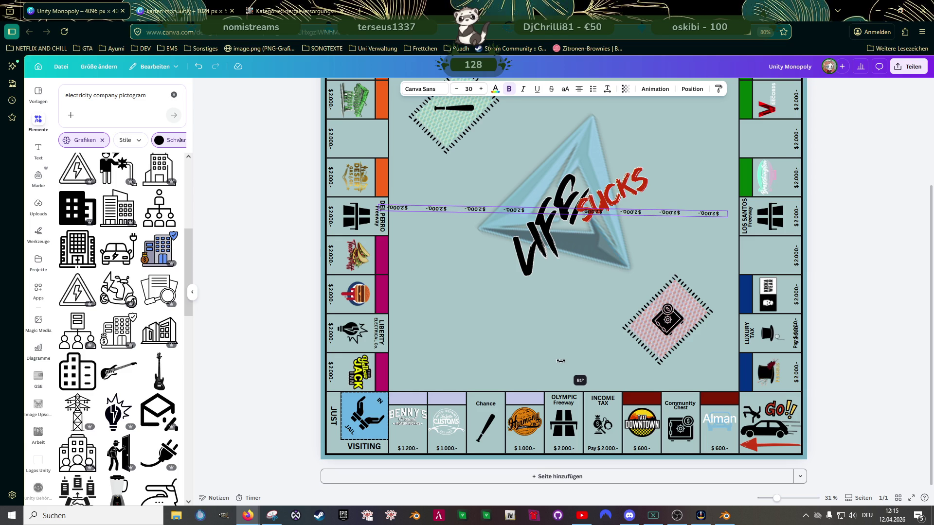
{"action": "left_click_drag", "start_coordinate": [559, 359], "coordinate": [559, 361]}
{"action": "scroll", "coordinate": [559, 307], "scroll_direction": "up", "scroll_amount": 3}
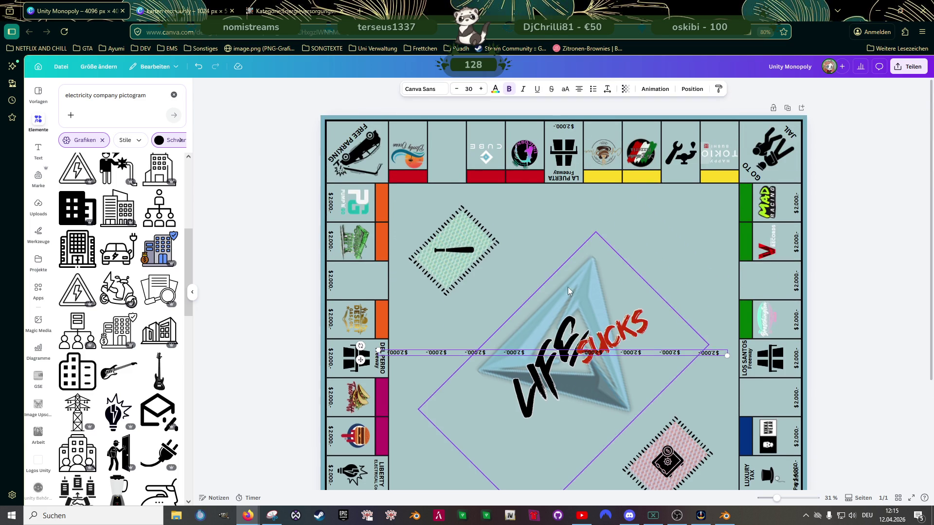
{"action": "mouse_move", "coordinate": [364, 350]}
{"action": "left_mouse_down"}
{"action": "mouse_move", "coordinate": [412, 131]}
{"action": "mouse_move", "coordinate": [372, 135]}
{"action": "left_mouse_up"}
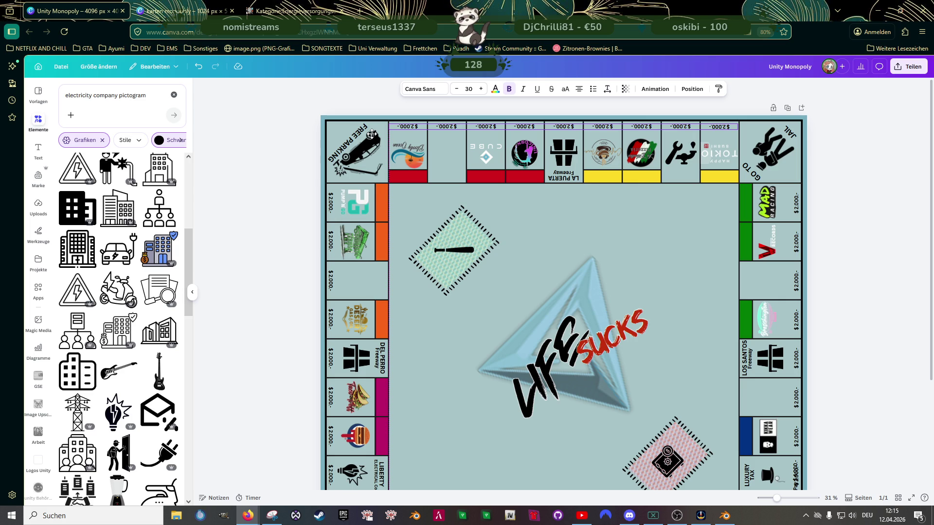
Step: Ungroup the top row of $ 2.000.- labels into separate price texts
{"action": "left_click", "coordinate": [372, 135]}
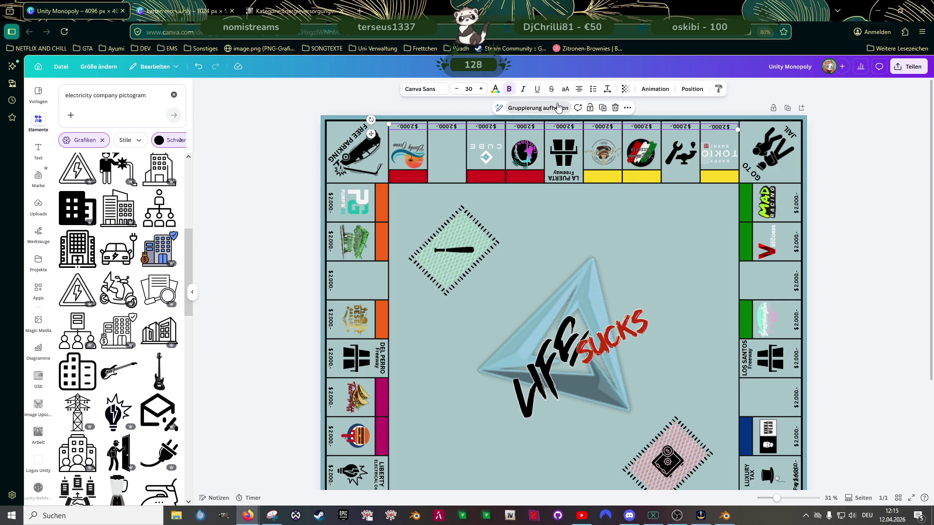
{"action": "left_click", "coordinate": [538, 107]}
{"action": "left_click", "coordinate": [797, 206]}
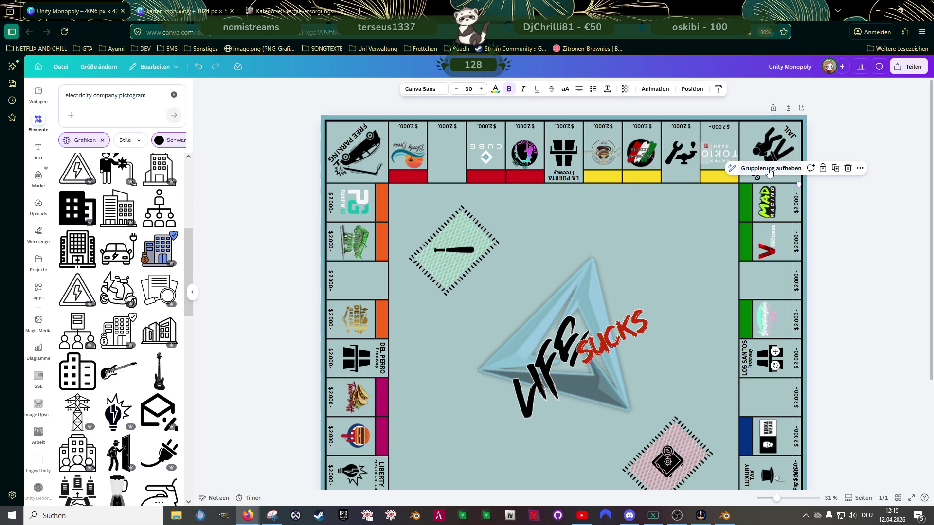
{"action": "scroll", "coordinate": [675, 288], "scroll_direction": "down", "scroll_amount": 2}
{"action": "scroll", "coordinate": [676, 288], "scroll_direction": "down", "scroll_amount": 2}
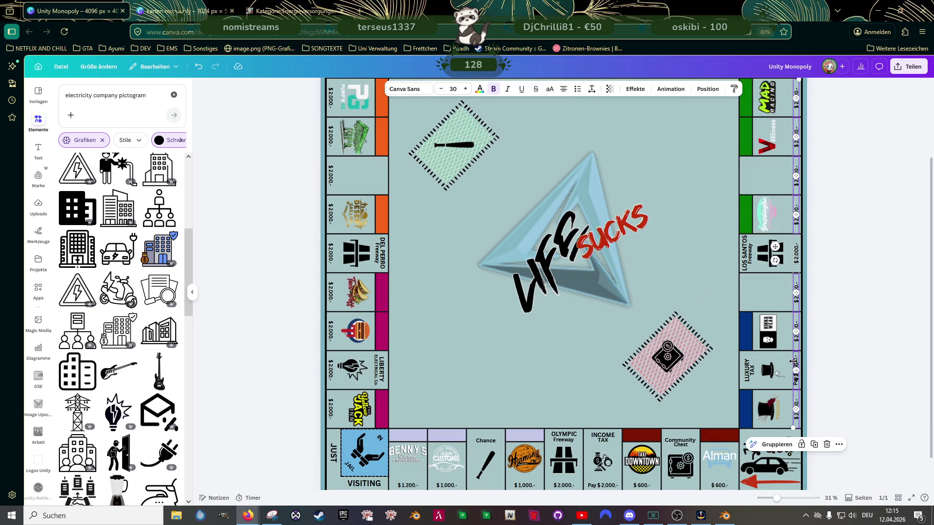
Step: Move the stray $ 2.000.- label off the Pay $ 4.000.- text on the Luxury Tax tile
{"action": "left_click", "coordinate": [794, 372]}
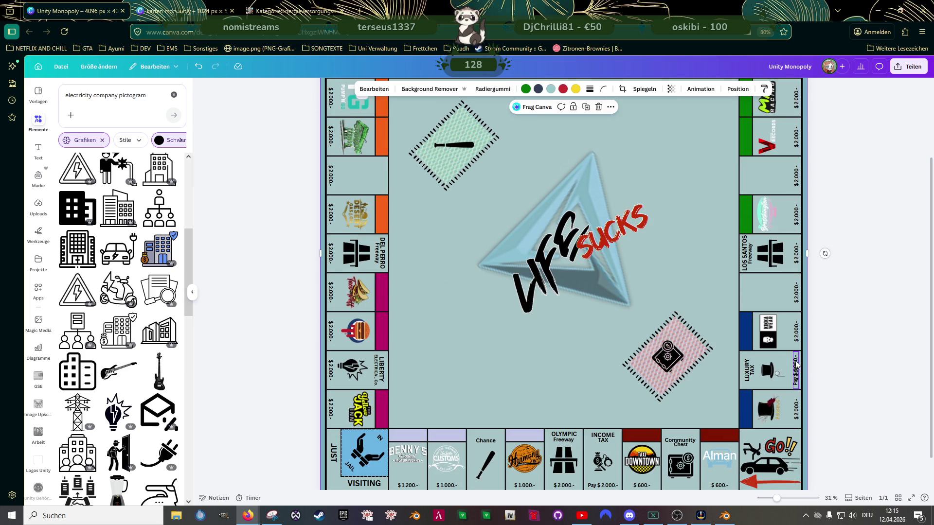
{"action": "scroll", "coordinate": [797, 363], "scroll_direction": "up", "scroll_amount": 2}
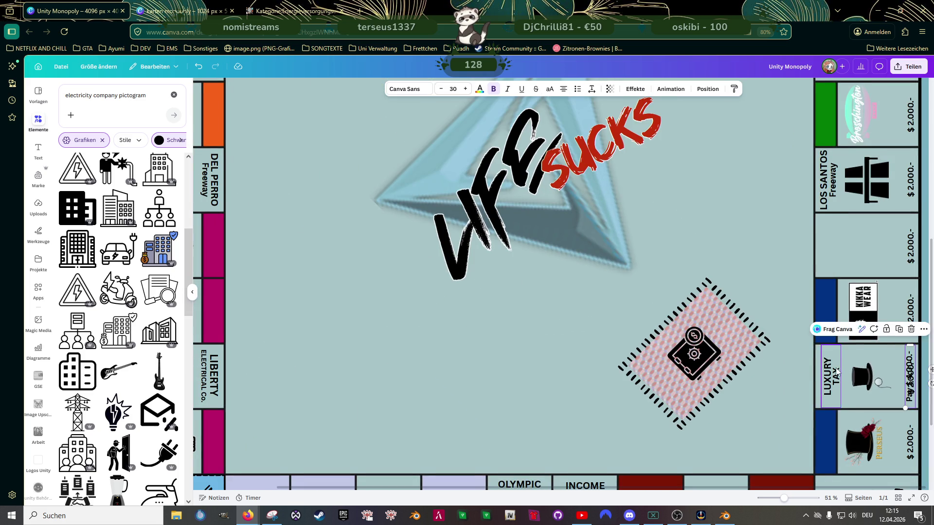
{"action": "scroll", "coordinate": [802, 358], "scroll_direction": "up", "scroll_amount": 2}
{"action": "left_click", "coordinate": [809, 354]}
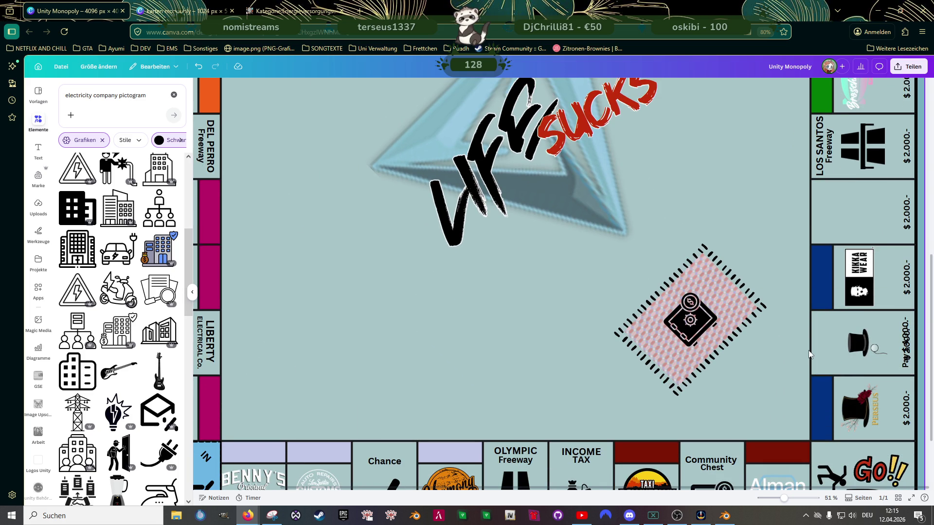
{"action": "left_click", "coordinate": [905, 337]}
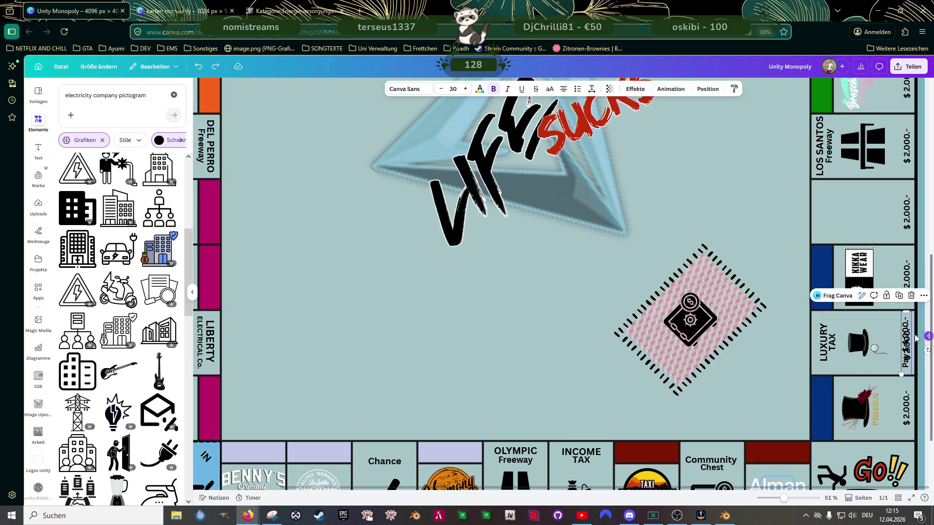
{"action": "scroll", "coordinate": [873, 331], "scroll_direction": "up", "scroll_amount": 1}
{"action": "left_click", "coordinate": [873, 330]}
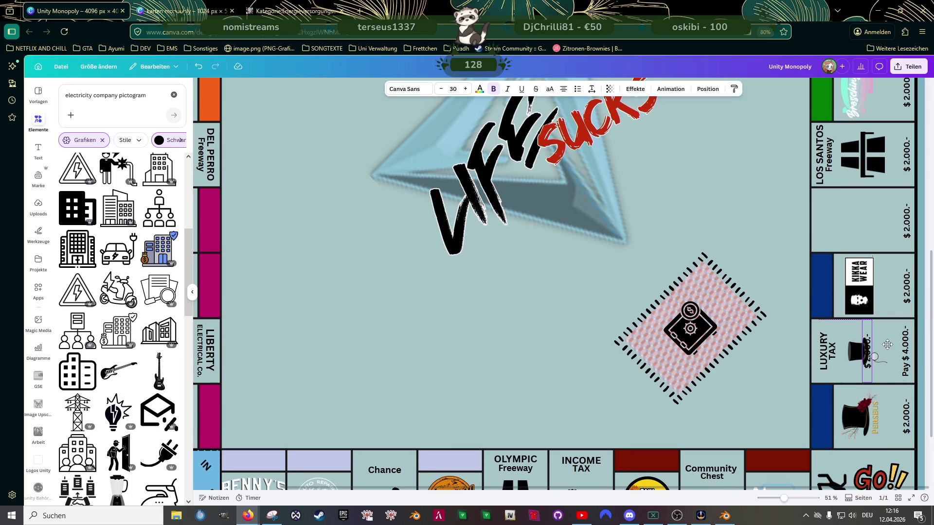
{"action": "left_click_drag", "start_coordinate": [637, 292], "coordinate": [552, 281]}
{"action": "left_click", "coordinate": [552, 281]}
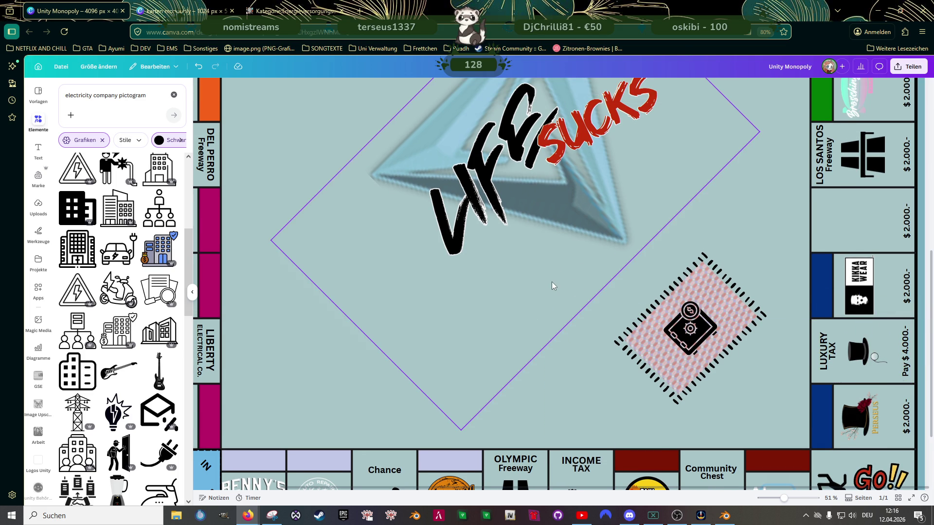
{"action": "scroll", "coordinate": [617, 285], "scroll_direction": "down", "scroll_amount": 3}
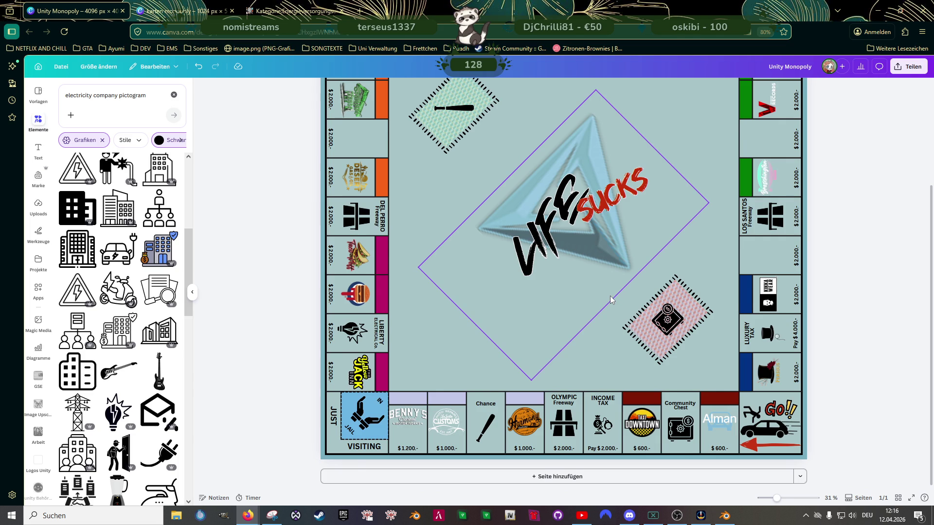
{"action": "scroll", "coordinate": [610, 295], "scroll_direction": "down", "scroll_amount": 1}
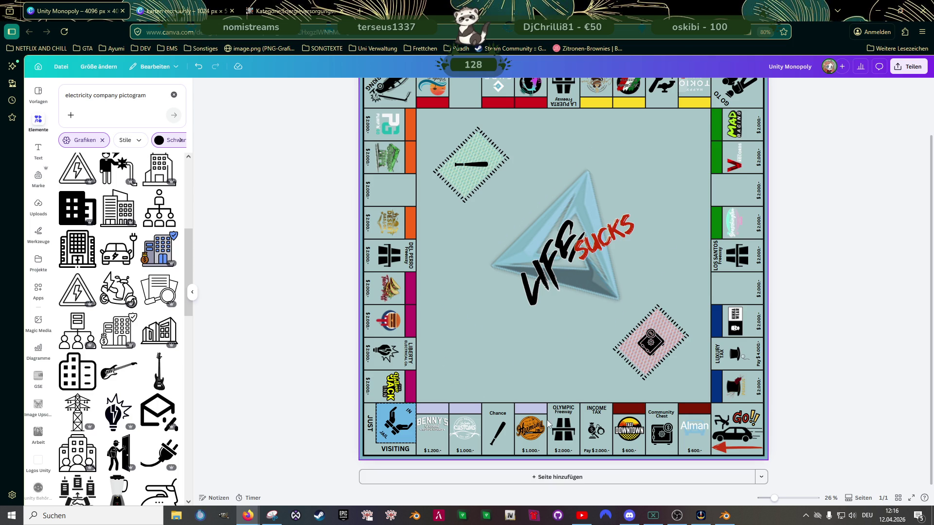
Step: Move the Chance tile up into the top row and turn it upside down to face outward
{"action": "left_click", "coordinate": [508, 428]}
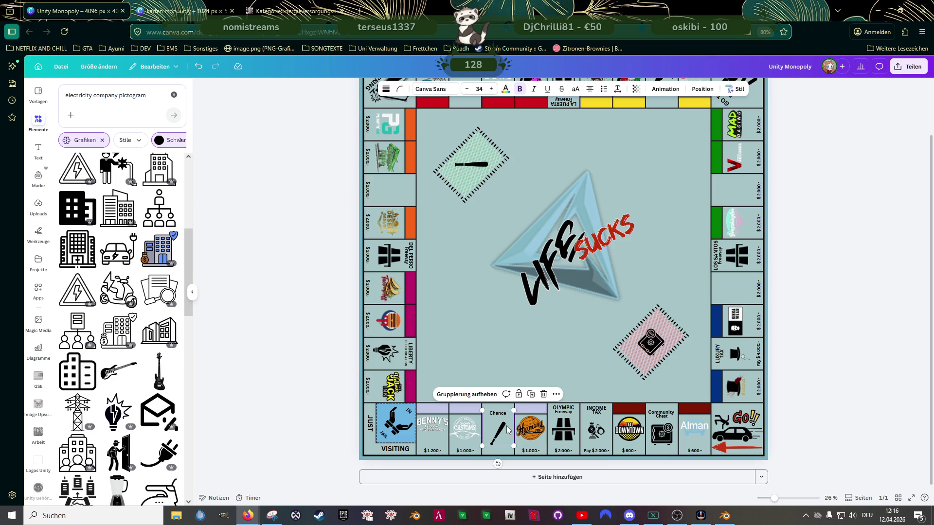
{"action": "mouse_move", "coordinate": [515, 412]}
{"action": "left_mouse_down"}
{"action": "mouse_move", "coordinate": [511, 426]}
{"action": "mouse_move", "coordinate": [453, 260]}
{"action": "left_mouse_up"}
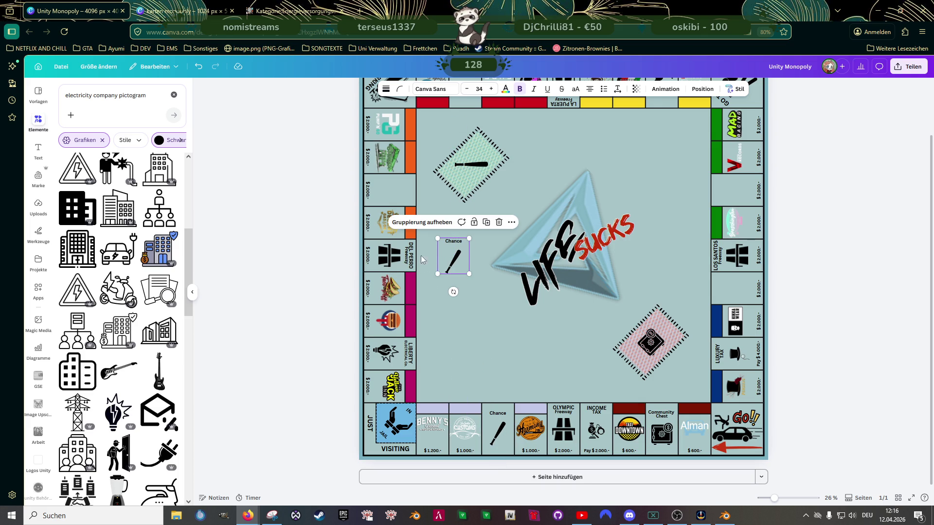
{"action": "left_click", "coordinate": [368, 198]}
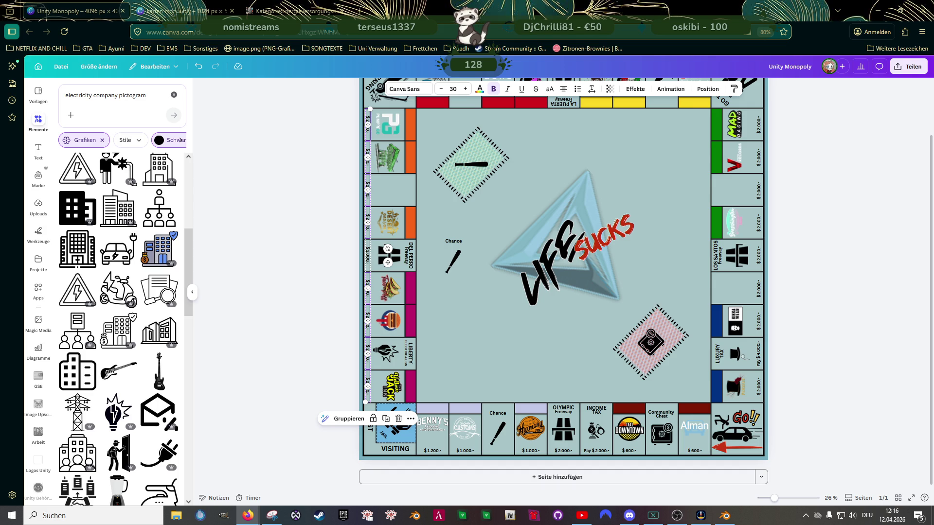
{"action": "left_click", "coordinate": [455, 257]}
{"action": "scroll", "coordinate": [456, 257], "scroll_direction": "up", "scroll_amount": 2}
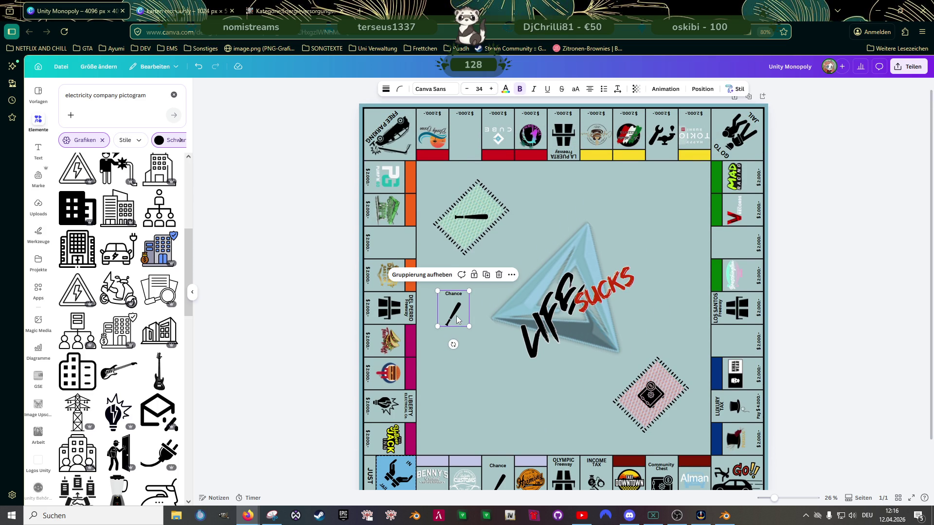
{"action": "left_click_drag", "start_coordinate": [458, 319], "coordinate": [467, 142]}
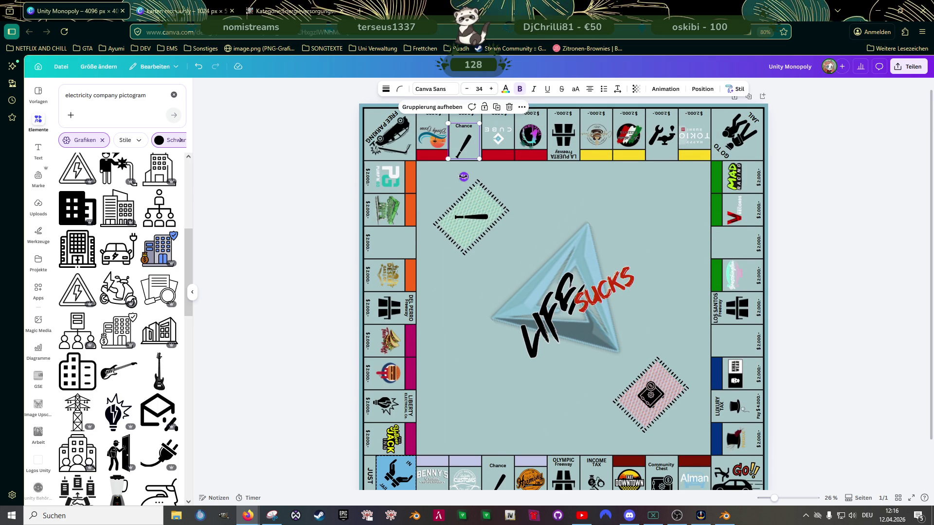
{"action": "left_click_drag", "start_coordinate": [463, 177], "coordinate": [463, 109]}
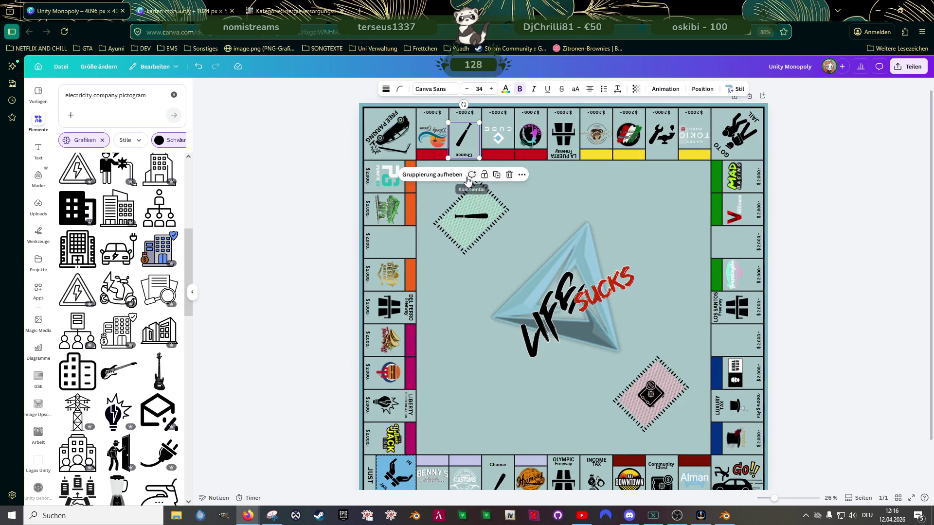
{"action": "scroll", "coordinate": [467, 179], "scroll_direction": "up", "scroll_amount": 2}
{"action": "scroll", "coordinate": [439, 175], "scroll_direction": "up", "scroll_amount": 2}
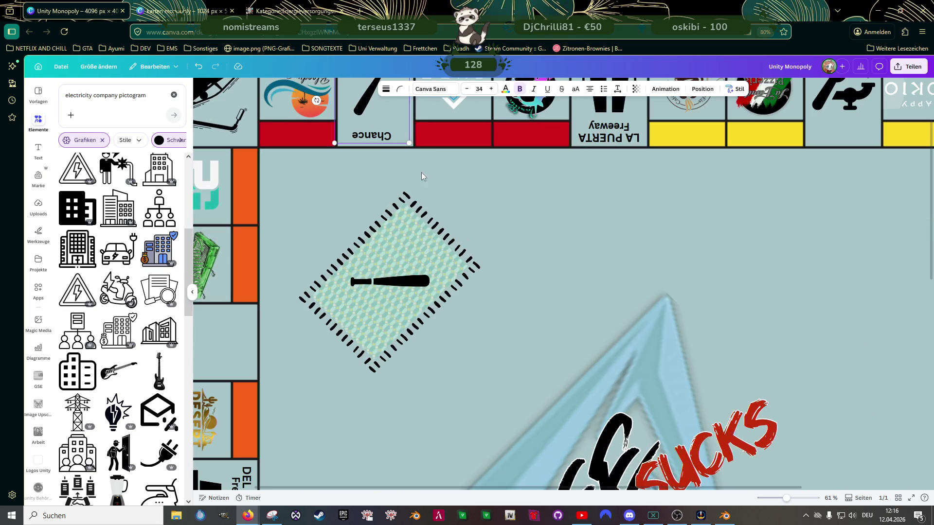
{"action": "scroll", "coordinate": [430, 219], "scroll_direction": "up", "scroll_amount": 2}
{"action": "scroll", "coordinate": [435, 220], "scroll_direction": "up", "scroll_amount": 2}
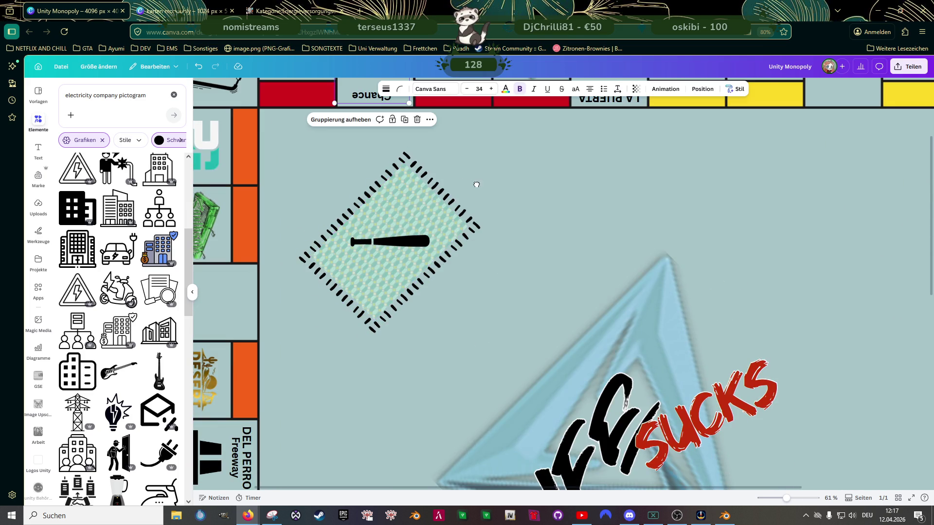
{"action": "scroll", "coordinate": [467, 218], "scroll_direction": "up", "scroll_amount": 3}
Step: Position the bat group inside the top-row Chance tile and delete its price label
{"action": "left_click", "coordinate": [430, 212]}
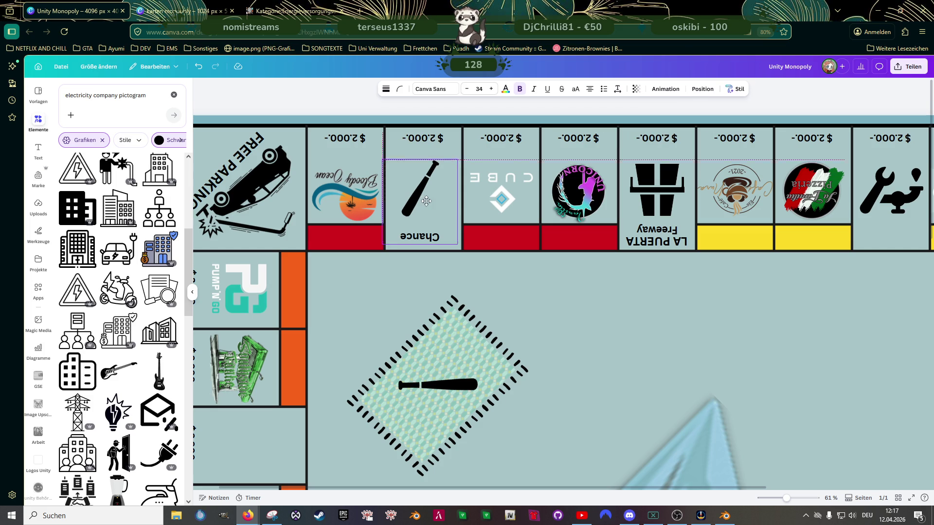
{"action": "left_click_drag", "start_coordinate": [426, 201], "coordinate": [430, 195]}
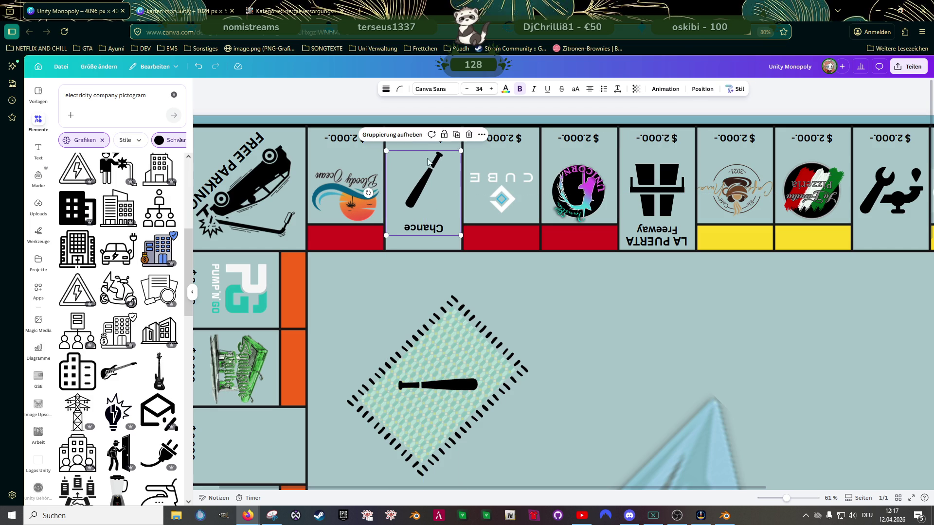
{"action": "left_click", "coordinate": [338, 139]}
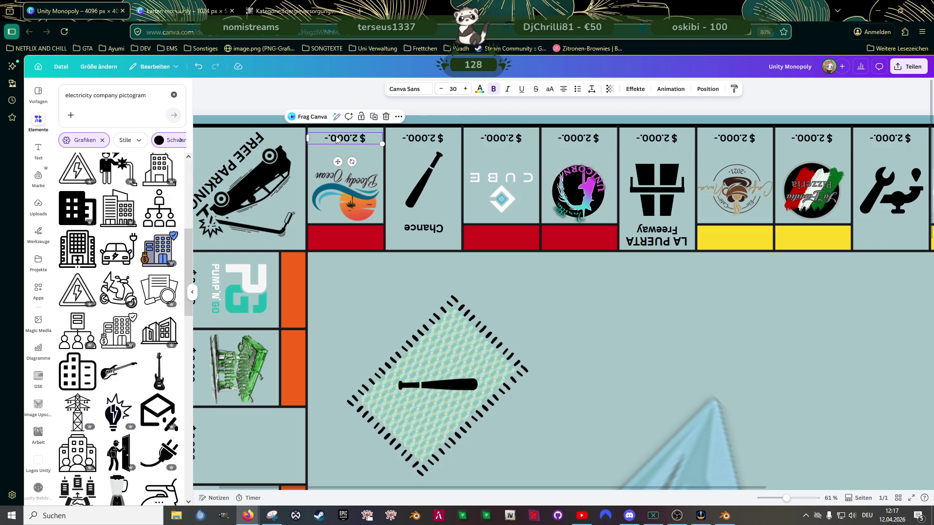
{"action": "left_click", "coordinate": [404, 138]}
{"action": "key", "text": "Delete"}
{"action": "scroll", "coordinate": [431, 191], "scroll_direction": "down", "scroll_amount": 3}
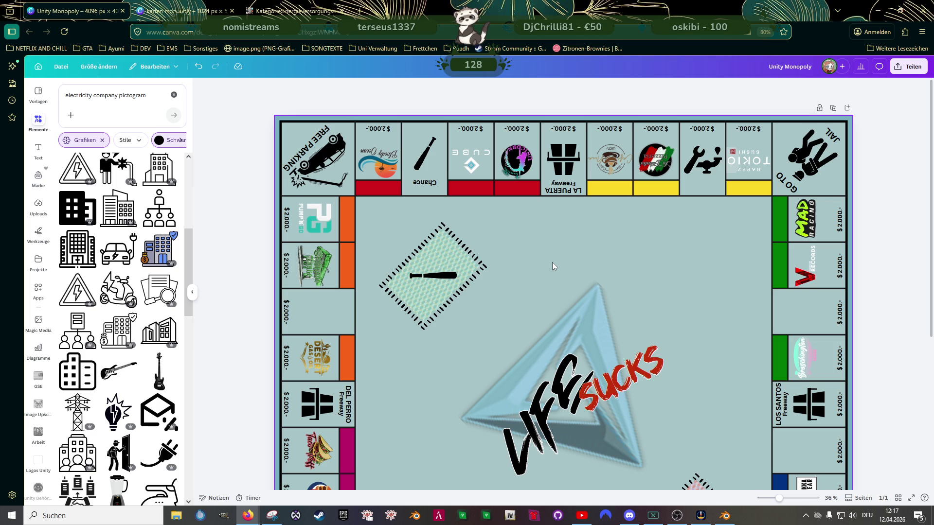
{"action": "scroll", "coordinate": [552, 270], "scroll_direction": "down", "scroll_amount": 3}
{"action": "scroll", "coordinate": [621, 318], "scroll_direction": "down", "scroll_amount": 3}
Step: Copy the Chance tile onto the right column, rotate it sideways and delete its price label
{"action": "left_click", "coordinate": [478, 416]}
{"action": "left_click", "coordinate": [475, 419]}
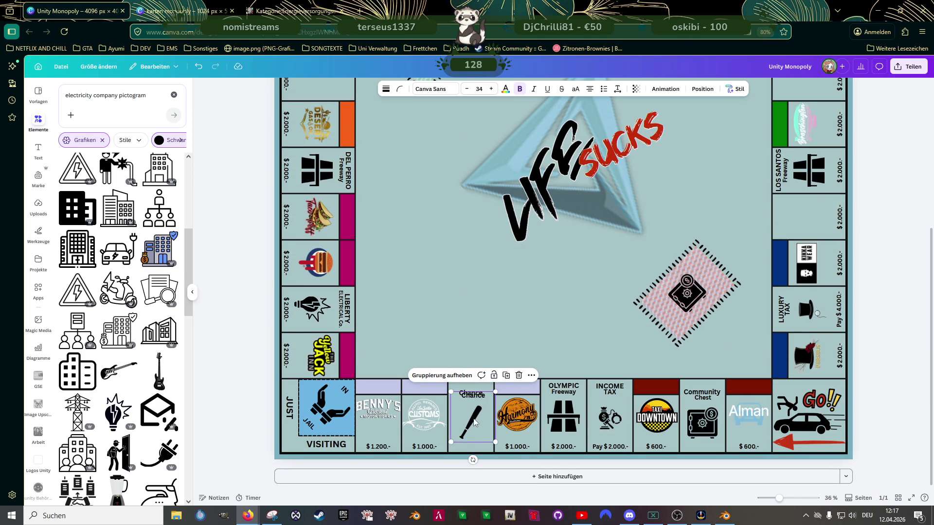
{"action": "left_click_drag", "start_coordinate": [472, 426], "coordinate": [796, 219]}
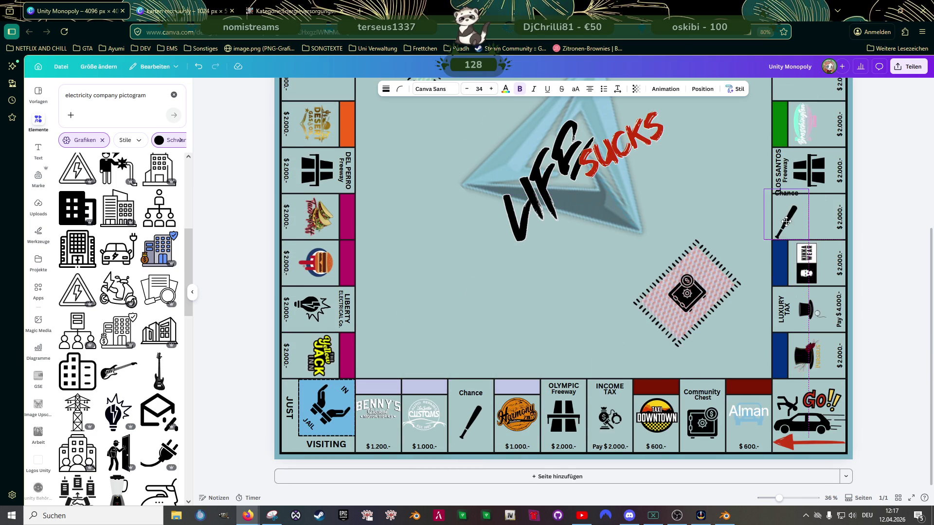
{"action": "scroll", "coordinate": [761, 241], "scroll_direction": "up", "scroll_amount": 3}
{"action": "scroll", "coordinate": [761, 242], "scroll_direction": "right", "scroll_amount": 3}
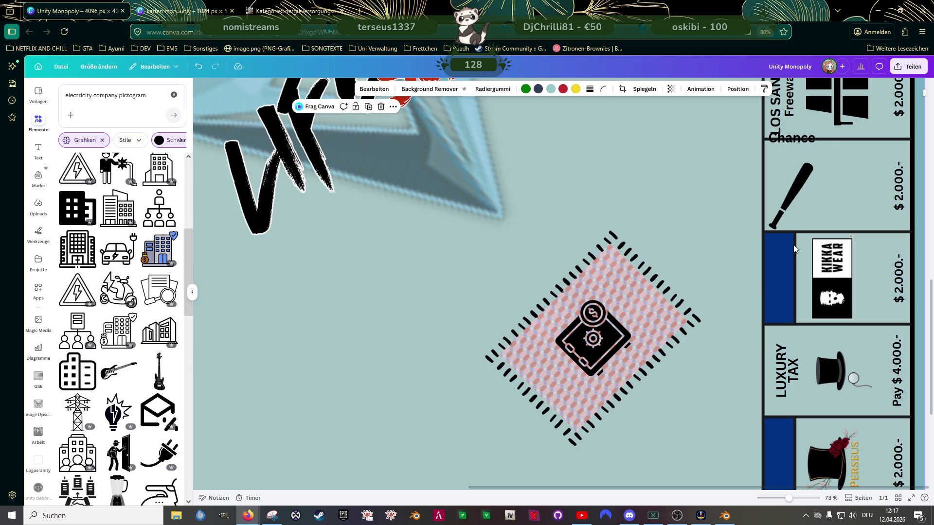
{"action": "left_click_drag", "start_coordinate": [791, 249], "coordinate": [837, 184]}
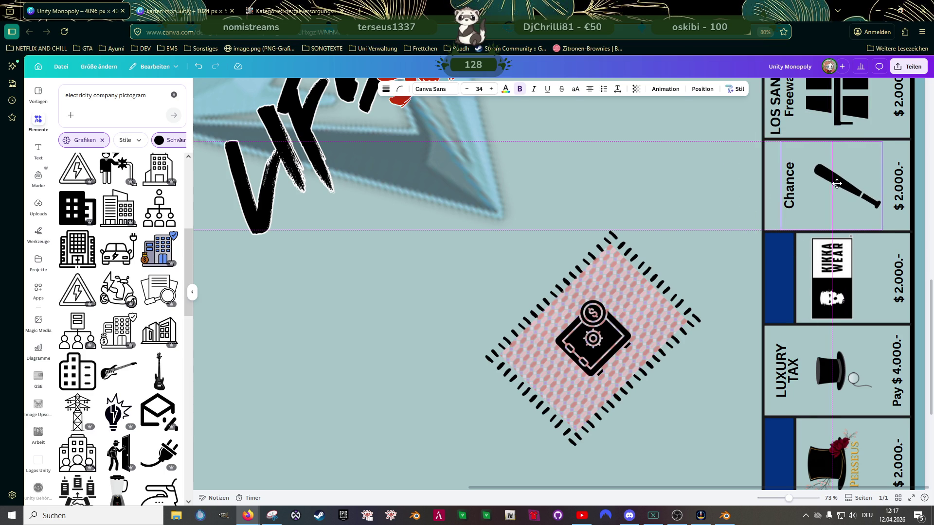
{"action": "left_click", "coordinate": [898, 179]}
{"action": "key", "text": "Delete"}
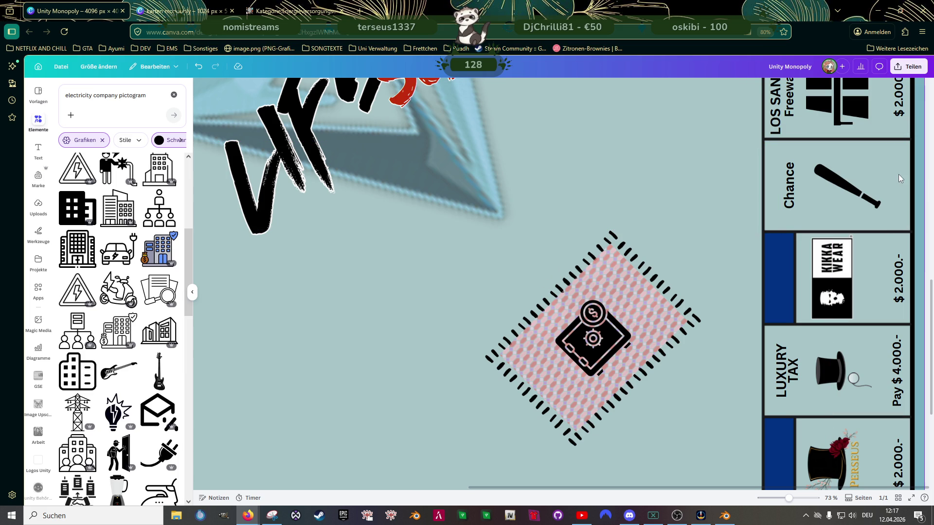
{"action": "scroll", "coordinate": [672, 202], "scroll_direction": "down", "scroll_amount": 5}
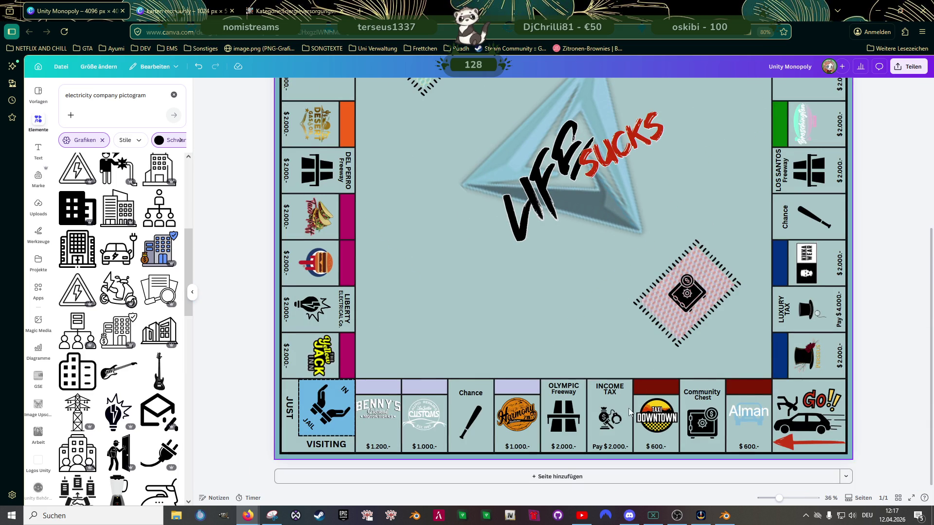
{"action": "left_click", "coordinate": [702, 412]}
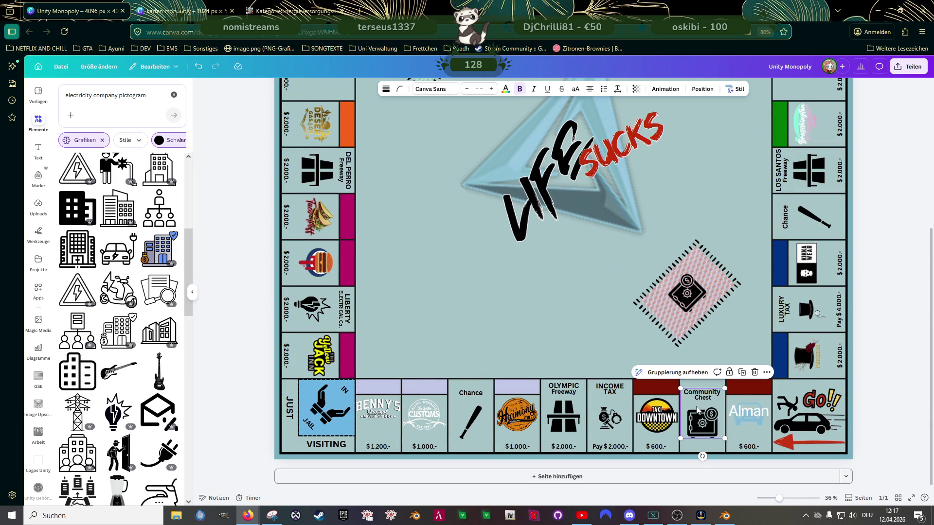
Step: Duplicate the Community Chest tile into the empty left-column cell, rotated to match the column
{"action": "left_click_drag", "start_coordinate": [702, 412], "coordinate": [400, 203], "text": "alt"}
{"action": "scroll", "coordinate": [400, 203], "scroll_direction": "up", "scroll_amount": 3}
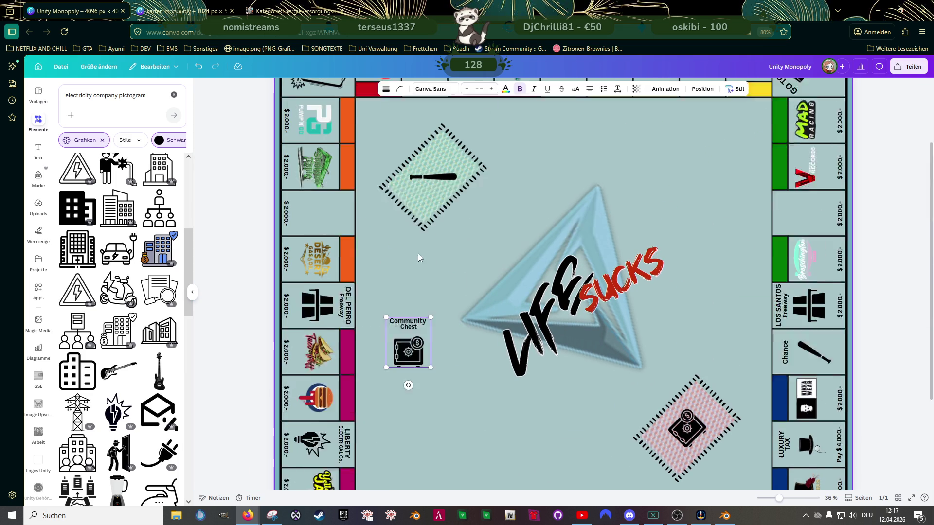
{"action": "left_click_drag", "start_coordinate": [408, 394], "coordinate": [319, 263]}
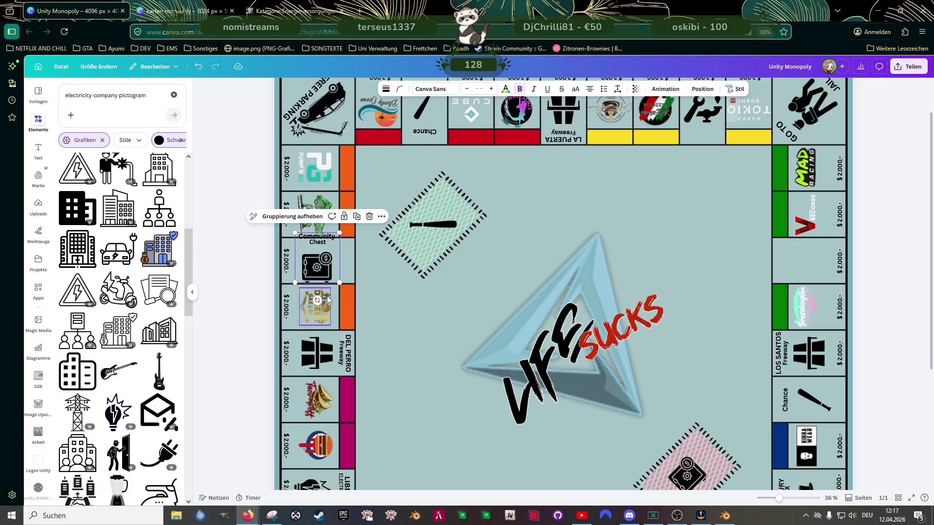
{"action": "mouse_move", "coordinate": [318, 310]}
{"action": "left_mouse_down"}
{"action": "mouse_move", "coordinate": [286, 283]}
{"action": "mouse_move", "coordinate": [279, 258]}
{"action": "left_mouse_up"}
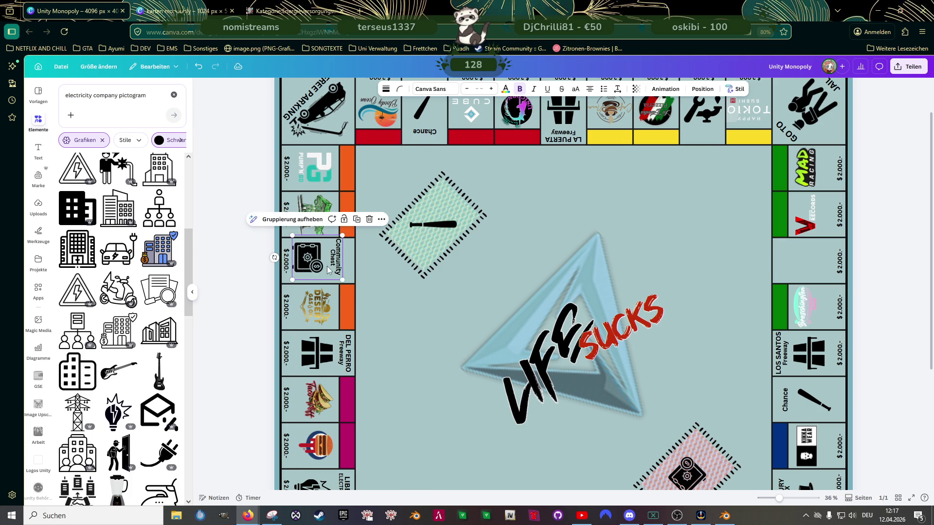
{"action": "scroll", "coordinate": [317, 263], "scroll_direction": "up", "scroll_amount": 3}
{"action": "left_click_drag", "start_coordinate": [248, 260], "coordinate": [253, 261]}
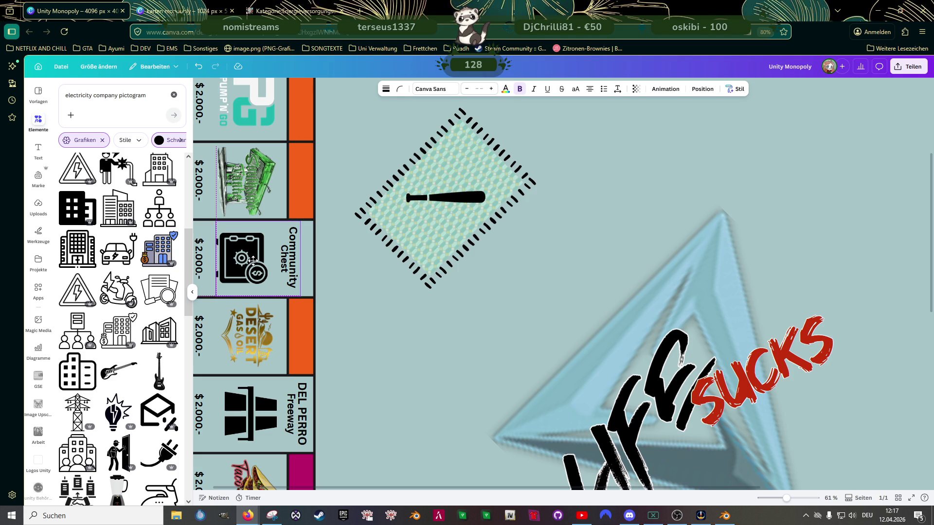
{"action": "left_click", "coordinate": [203, 252]}
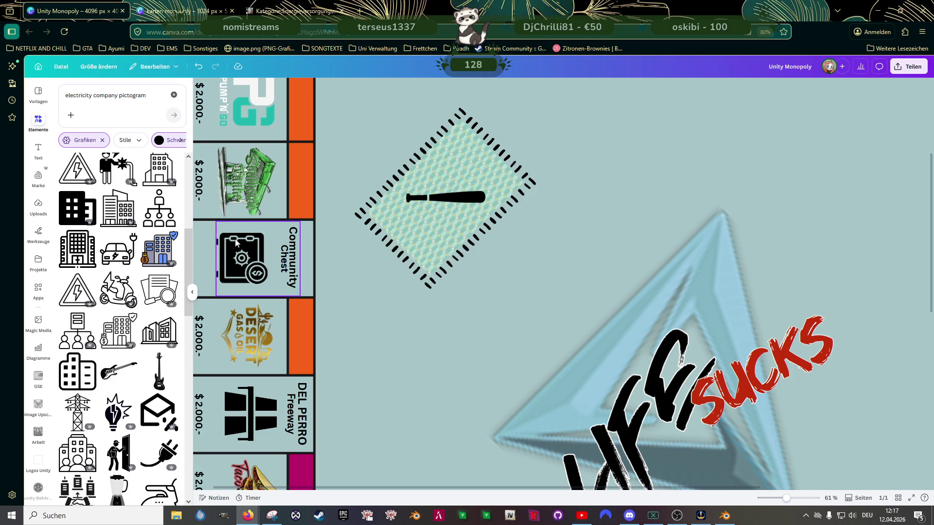
{"action": "left_click", "coordinate": [239, 242]}
{"action": "scroll", "coordinate": [274, 252], "scroll_direction": "down", "scroll_amount": 3}
Step: Place another Community Chest copy in the right column and rotate it to face outward
{"action": "left_click_drag", "start_coordinate": [354, 254], "coordinate": [763, 250]}
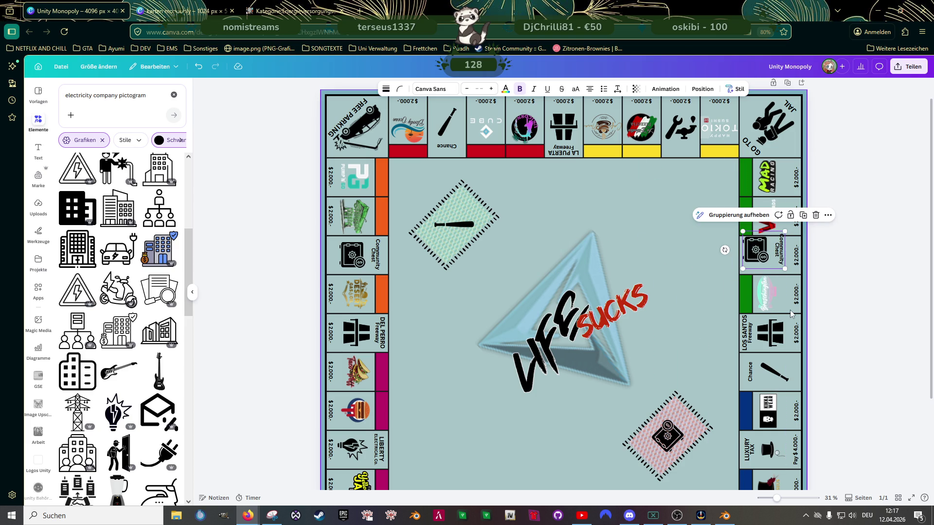
{"action": "scroll", "coordinate": [790, 310], "scroll_direction": "up", "scroll_amount": 3}
{"action": "scroll", "coordinate": [800, 251], "scroll_direction": "up", "scroll_amount": 1}
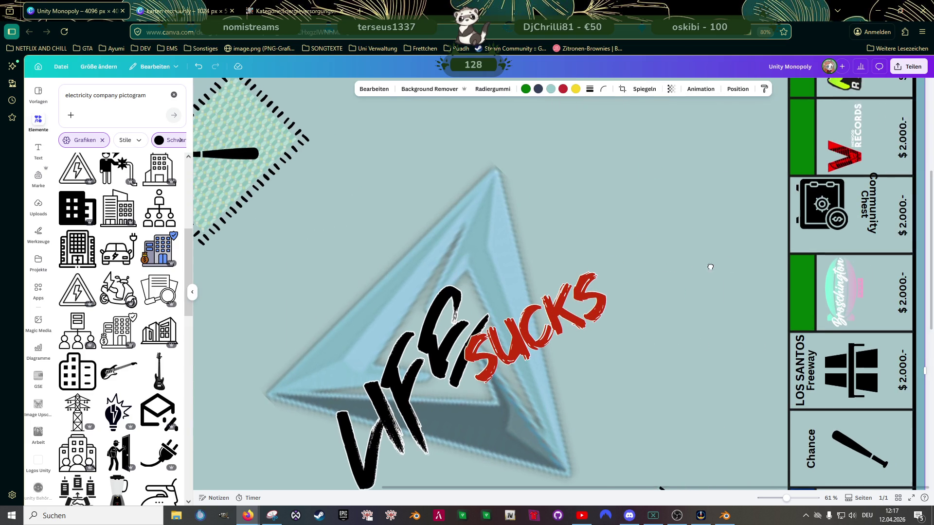
{"action": "left_click", "coordinate": [845, 204]}
{"action": "mouse_move", "coordinate": [779, 213]}
{"action": "left_mouse_down"}
{"action": "mouse_move", "coordinate": [879, 233]}
{"action": "mouse_move", "coordinate": [852, 217]}
{"action": "left_mouse_up"}
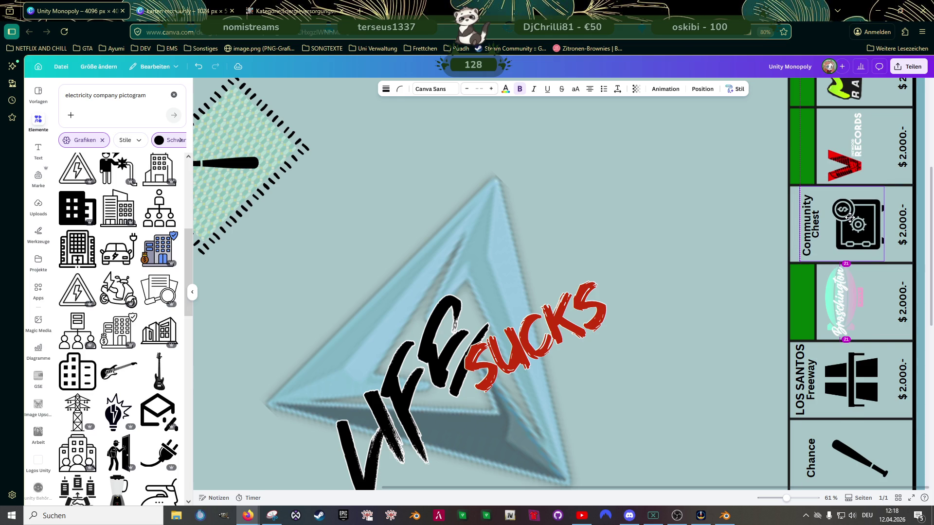
{"action": "left_click", "coordinate": [902, 215]}
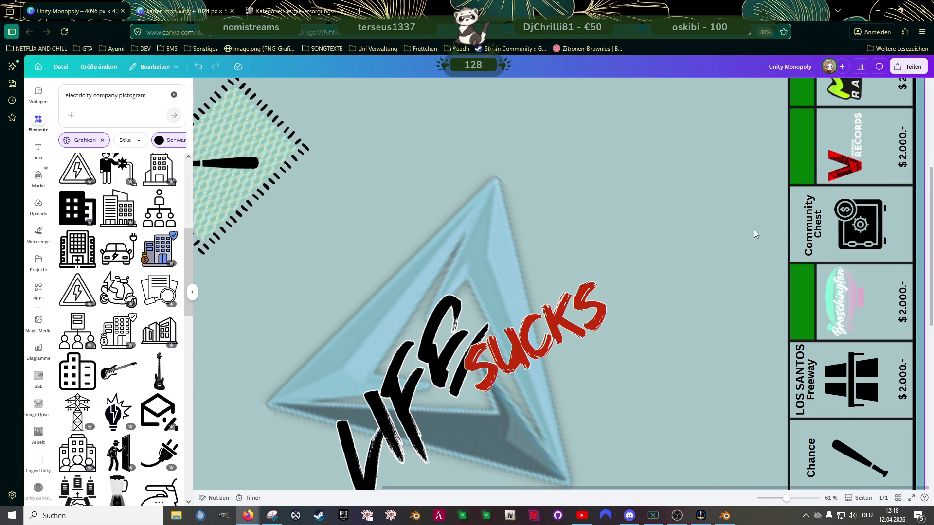
{"action": "scroll", "coordinate": [705, 229], "scroll_direction": "down", "scroll_amount": 5}
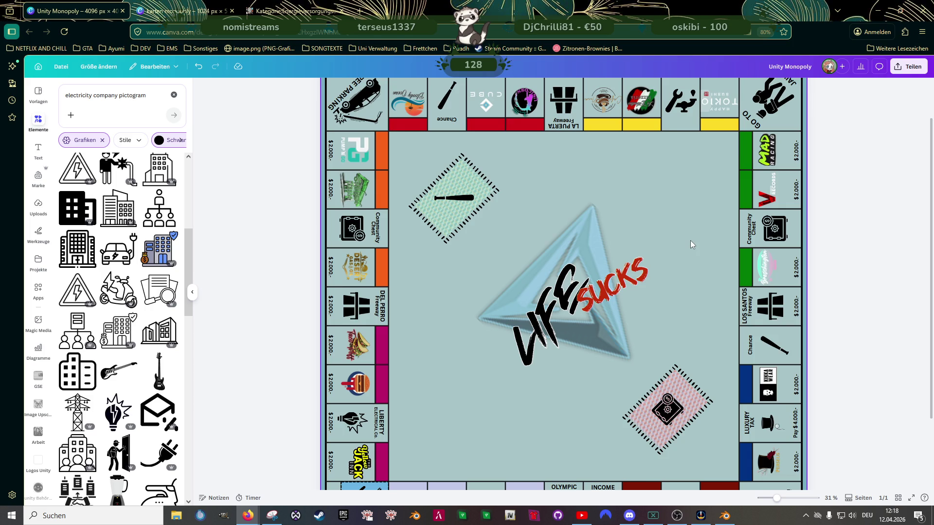
{"action": "scroll", "coordinate": [691, 240], "scroll_direction": "down", "scroll_amount": 1}
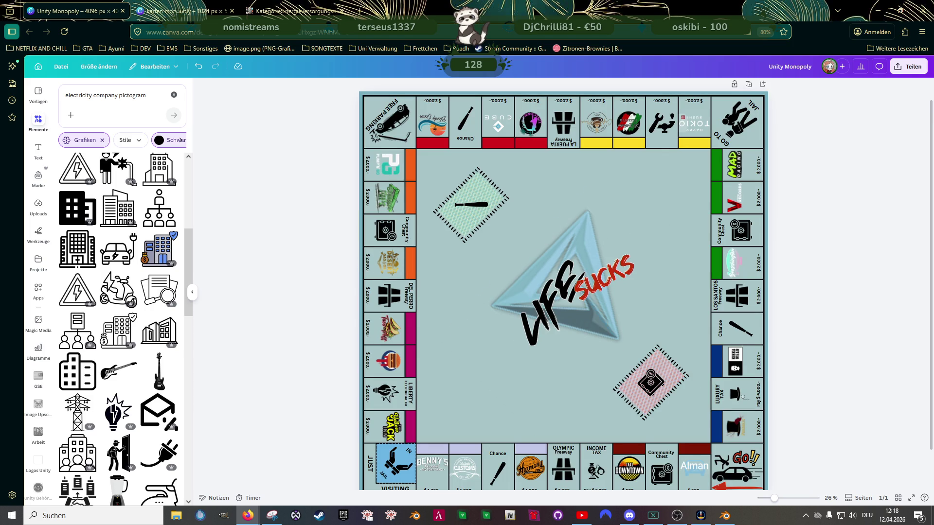
Step: Duplicate the Liberty Electrical label onto the board near the wrench tile and rotate it
{"action": "key", "text": "alt+Tab"}
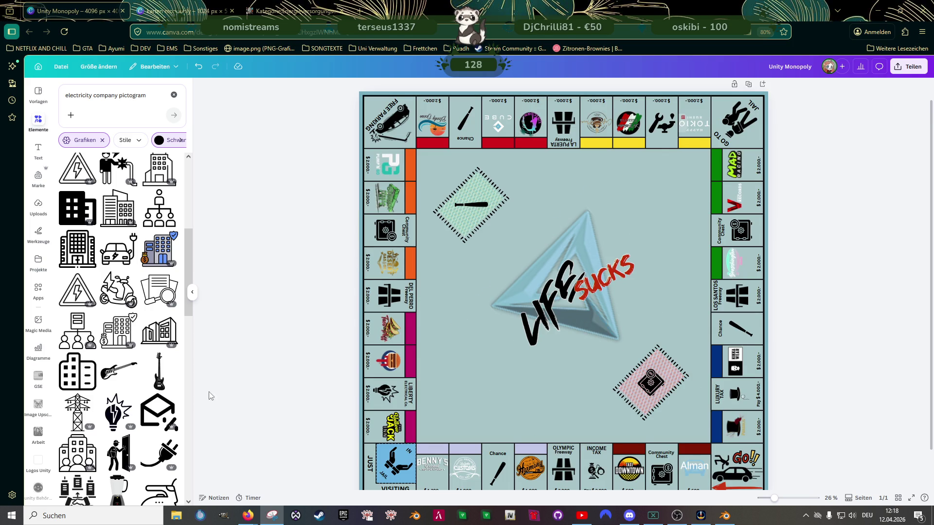
{"action": "left_click", "coordinate": [410, 394]}
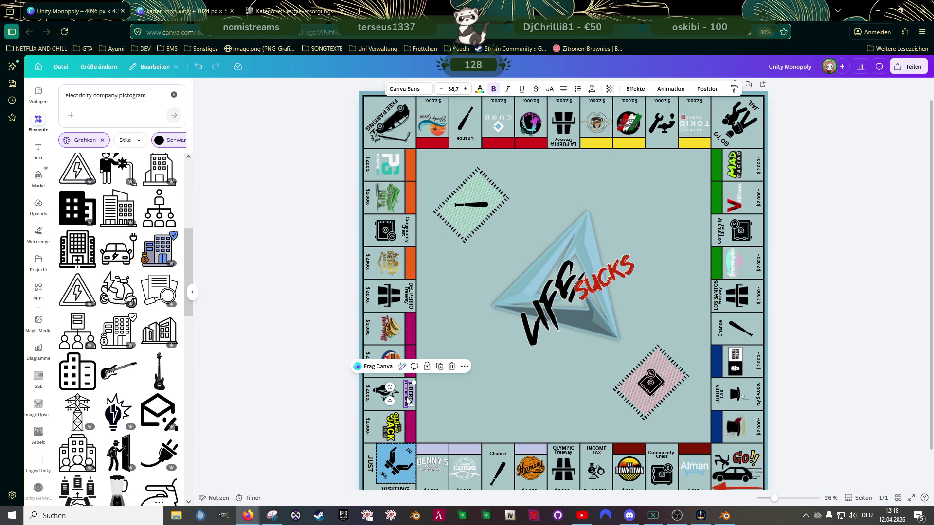
{"action": "left_click", "coordinate": [410, 400], "text": "shift"}
{"action": "left_click_drag", "start_coordinate": [409, 394], "coordinate": [656, 203]}
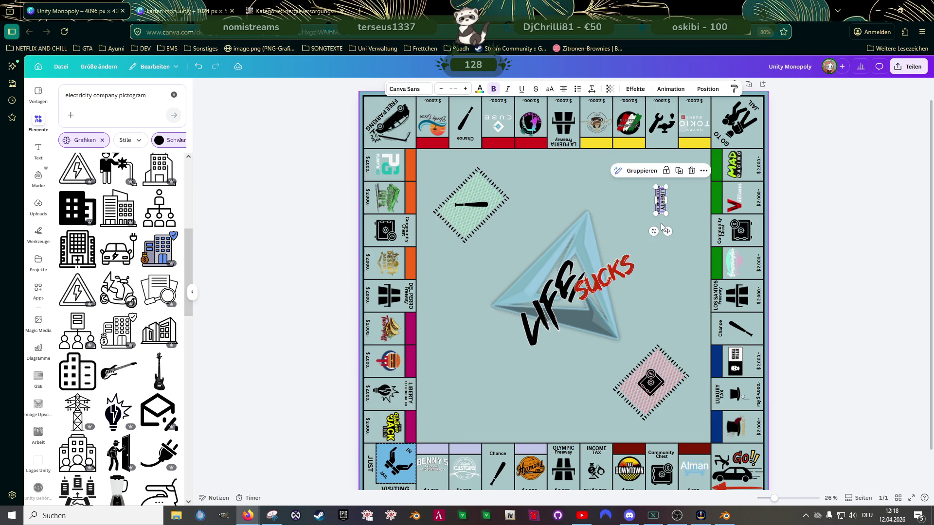
{"action": "scroll", "coordinate": [655, 221], "scroll_direction": "up", "scroll_amount": 3, "text": "ctrl"}
{"action": "left_click_drag", "start_coordinate": [733, 224], "coordinate": [795, 210]}
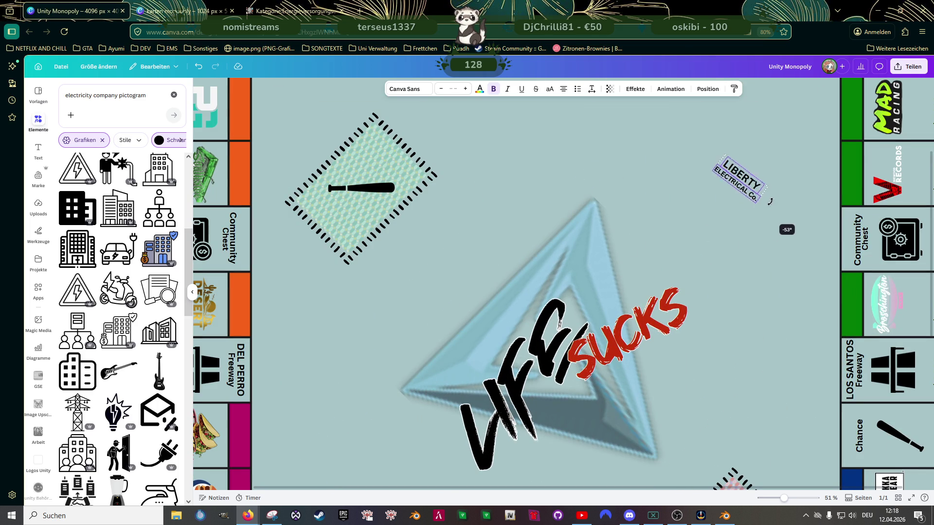
Step: Edit the copied label to read H2000 WATER Co. and group its two lines
{"action": "double_click", "coordinate": [739, 175]}
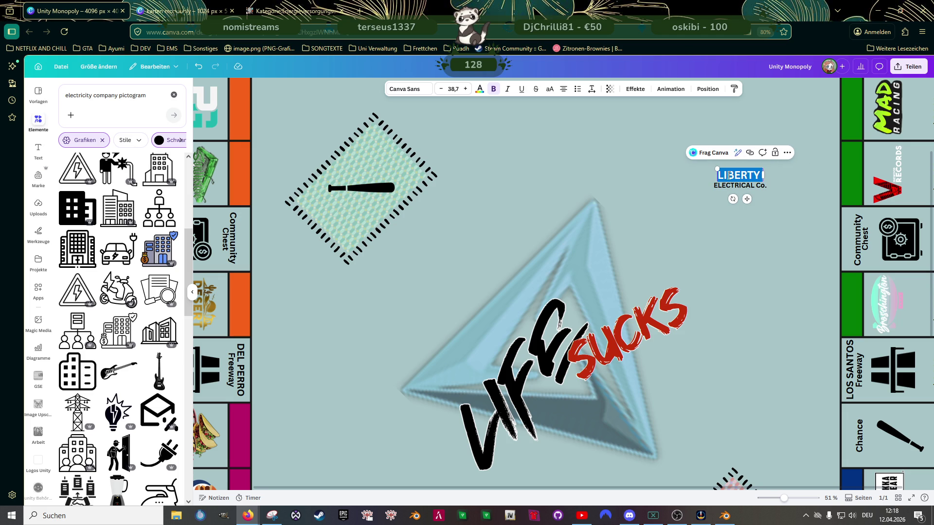
{"action": "type", "text": "H"}
{"action": "type", "text": "\""}
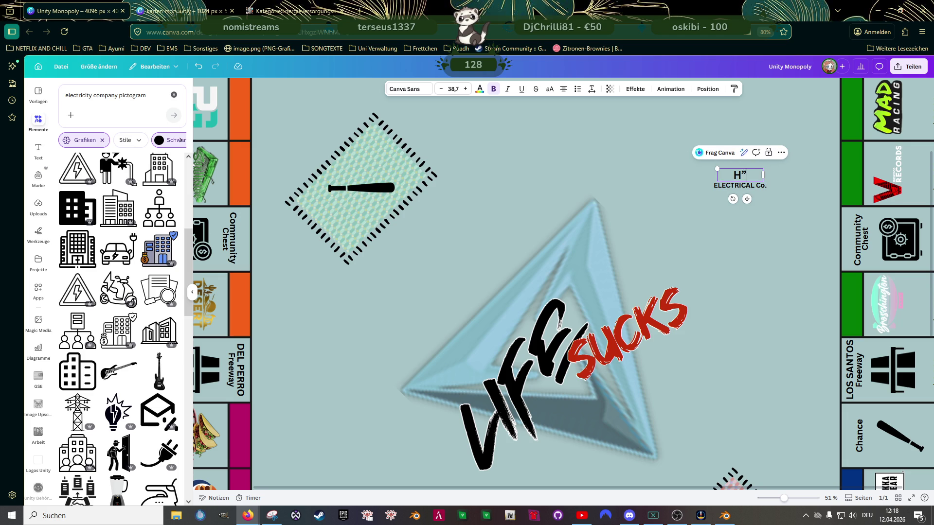
{"action": "key", "text": "BackSpace"}
{"action": "type", "text": "2000"}
{"action": "double_click", "coordinate": [739, 185]}
{"action": "left_click", "coordinate": [739, 187]}
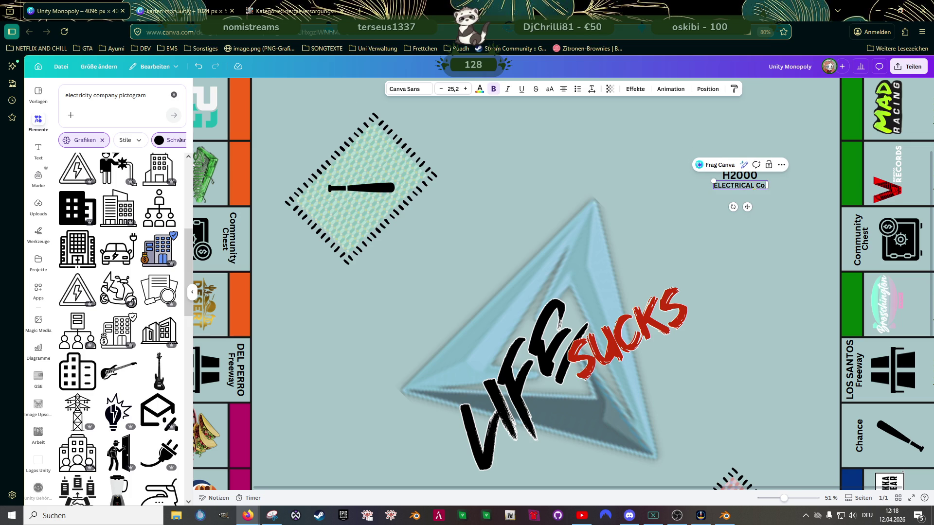
{"action": "key", "text": "BackSpace"}
{"action": "key", "text": "BackSpace"}
{"action": "key", "text": "BackSpace"}
{"action": "key", "text": "BackSpace"}
{"action": "key", "text": "BackSpace"}
{"action": "key", "text": "BackSpace"}
{"action": "type", "text": "WATZER"}
{"action": "key", "text": "BackSpace"}
{"action": "key", "text": "BackSpace"}
{"action": "key", "text": "BackSpace"}
{"action": "type", "text": "ER"}
{"action": "left_click", "coordinate": [739, 175], "text": "shift"}
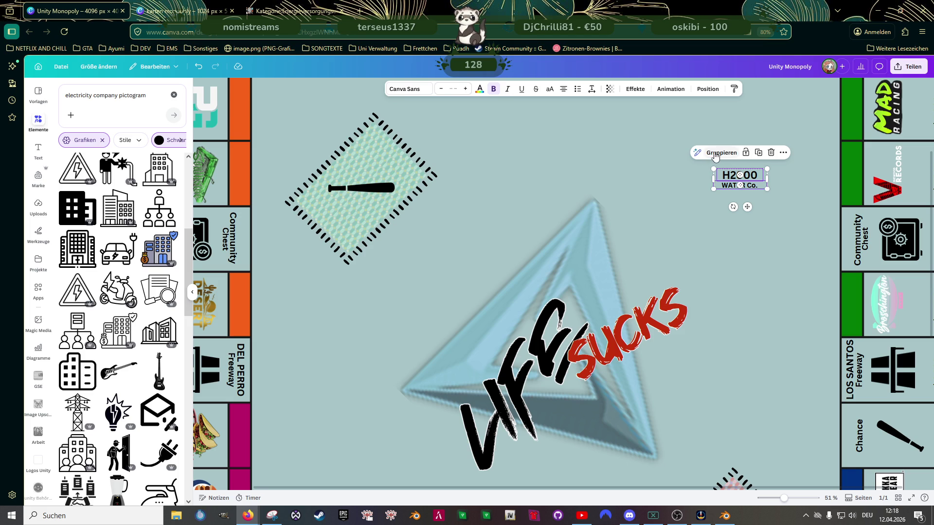
{"action": "left_click", "coordinate": [704, 153]}
{"action": "scroll", "coordinate": [694, 234], "scroll_direction": "up", "scroll_amount": 3}
{"action": "scroll", "coordinate": [708, 280], "scroll_direction": "up", "scroll_amount": 2}
{"action": "mouse_move", "coordinate": [732, 360]}
{"action": "left_mouse_down"}
{"action": "mouse_move", "coordinate": [760, 294]}
{"action": "mouse_move", "coordinate": [763, 307]}
{"action": "mouse_move", "coordinate": [730, 292]}
{"action": "mouse_move", "coordinate": [741, 219]}
{"action": "left_mouse_up"}
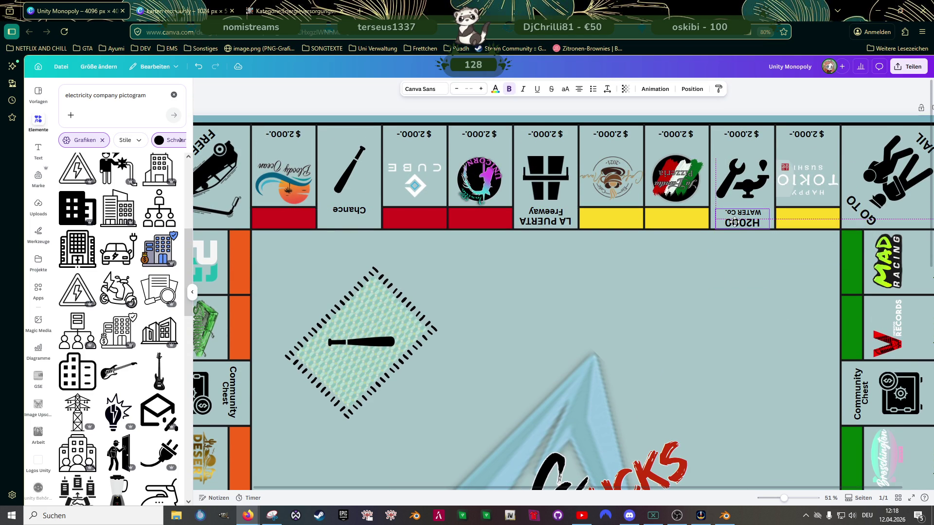
{"action": "scroll", "coordinate": [526, 315], "scroll_direction": "down", "scroll_amount": 5}
{"action": "scroll", "coordinate": [445, 337], "scroll_direction": "left", "scroll_amount": 1}
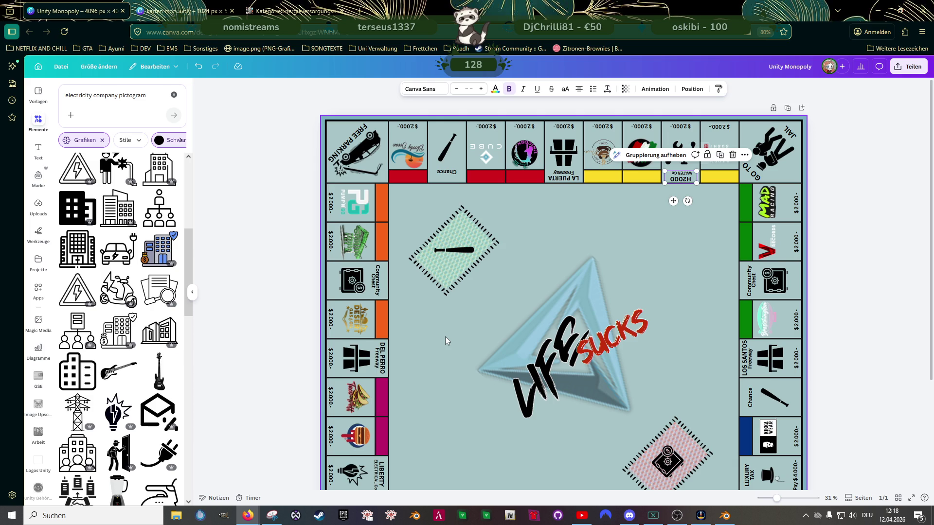
{"action": "scroll", "coordinate": [444, 337], "scroll_direction": "down", "scroll_amount": 1}
{"action": "scroll", "coordinate": [667, 231], "scroll_direction": "up", "scroll_amount": 3}
{"action": "scroll", "coordinate": [689, 193], "scroll_direction": "up", "scroll_amount": 2}
{"action": "scroll", "coordinate": [703, 250], "scroll_direction": "up", "scroll_amount": 3}
{"action": "left_click", "coordinate": [686, 234]}
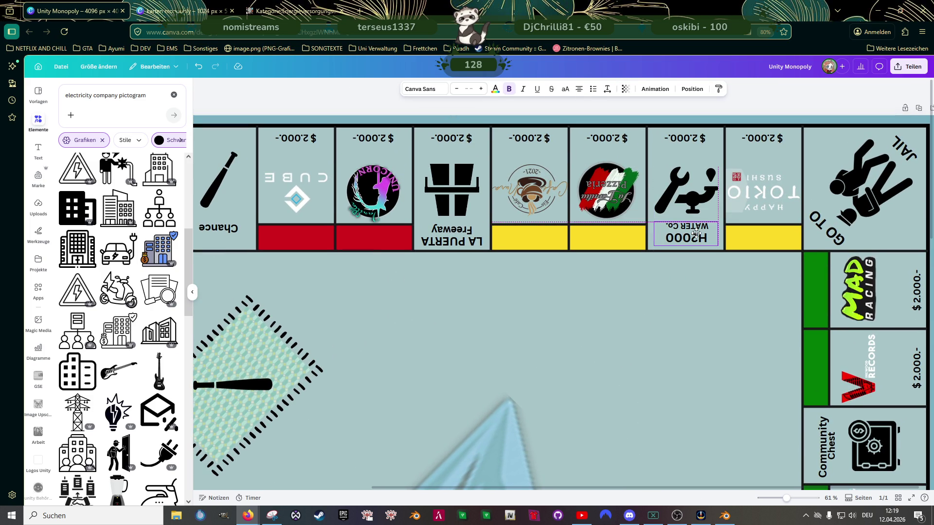
{"action": "left_click", "coordinate": [635, 312]}
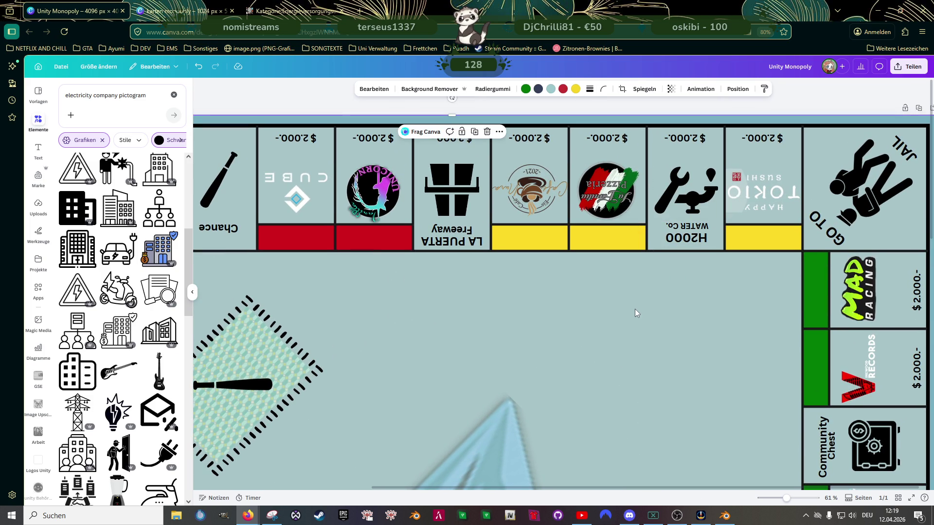
{"action": "scroll", "coordinate": [635, 309], "scroll_direction": "down", "scroll_amount": 3}
{"action": "scroll", "coordinate": [634, 300], "scroll_direction": "down", "scroll_amount": 2}
{"action": "scroll", "coordinate": [672, 249], "scroll_direction": "down", "scroll_amount": 2}
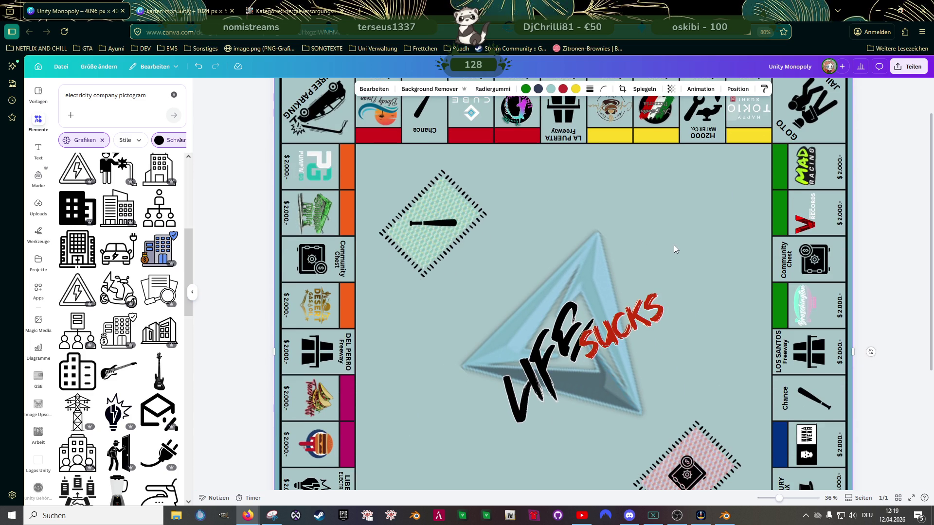
{"action": "scroll", "coordinate": [673, 244], "scroll_direction": "down", "scroll_amount": 3}
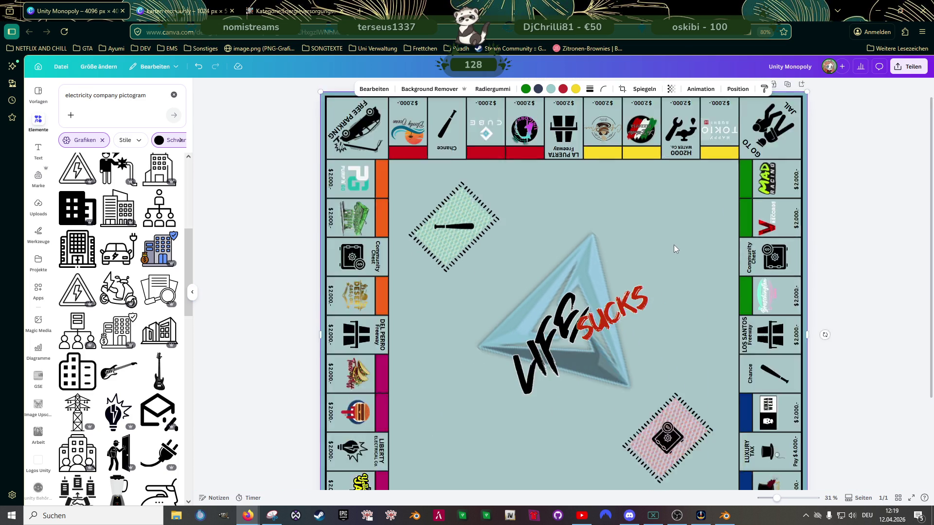
{"action": "scroll", "coordinate": [646, 292], "scroll_direction": "down", "scroll_amount": 2}
{"action": "scroll", "coordinate": [639, 256], "scroll_direction": "down", "scroll_amount": 1}
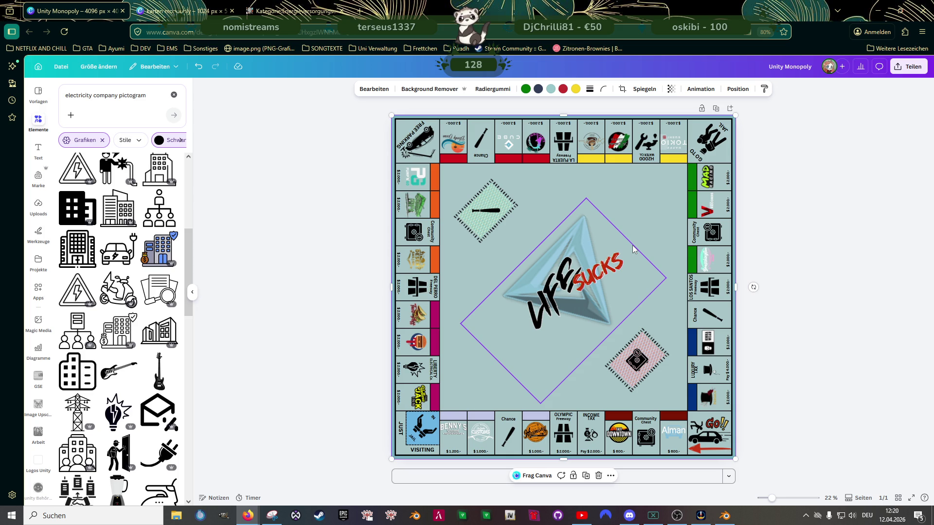
Step: Shrink the Benny's logo slightly within its tile
{"action": "left_click", "coordinate": [452, 424]}
{"action": "scroll", "coordinate": [454, 429], "scroll_direction": "up", "scroll_amount": 3}
{"action": "scroll", "coordinate": [454, 429], "scroll_direction": "up", "scroll_amount": 3}
{"action": "scroll", "coordinate": [421, 430], "scroll_direction": "up", "scroll_amount": 2}
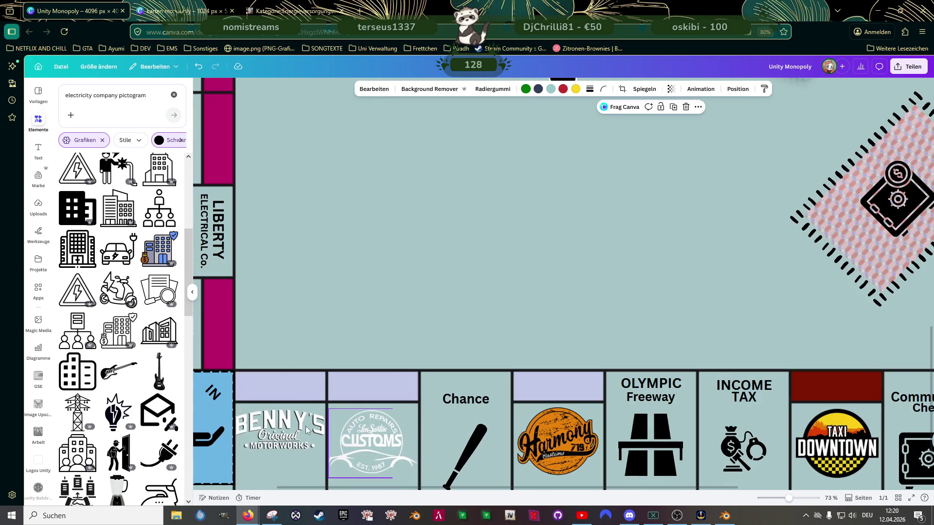
{"action": "scroll", "coordinate": [337, 316], "scroll_direction": "down", "scroll_amount": 2}
{"action": "left_click", "coordinate": [310, 376]}
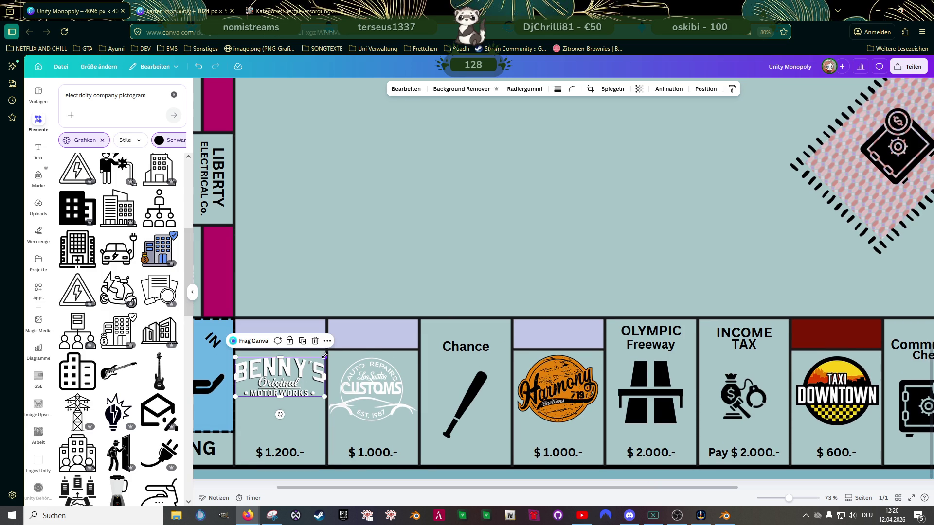
{"action": "left_click_drag", "start_coordinate": [326, 356], "coordinate": [280, 368]}
Step: Nudge the Yellow Jack Inn logo slightly up and right, then target its price text
{"action": "left_click", "coordinate": [363, 256]}
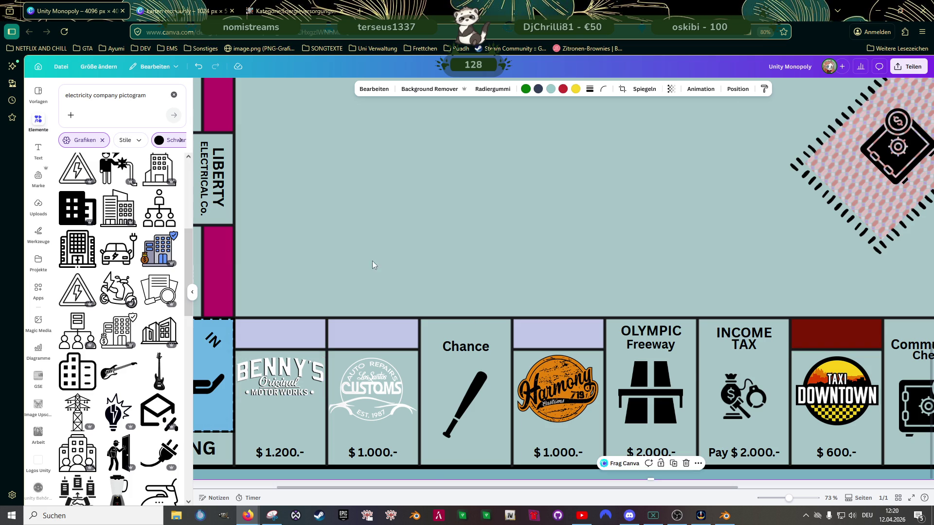
{"action": "scroll", "coordinate": [371, 260], "scroll_direction": "down", "scroll_amount": 3}
{"action": "scroll", "coordinate": [378, 270], "scroll_direction": "up", "scroll_amount": 2}
{"action": "scroll", "coordinate": [320, 280], "scroll_direction": "up", "scroll_amount": 2}
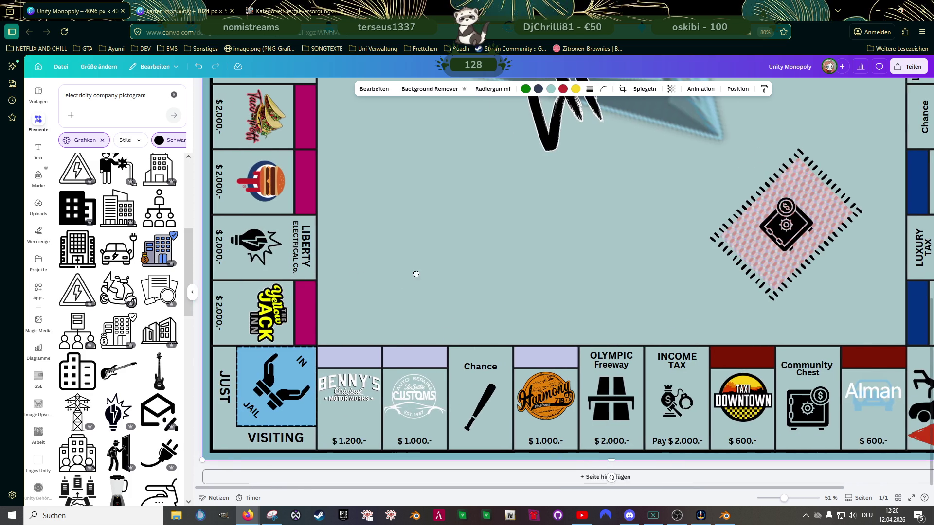
{"action": "left_click", "coordinate": [281, 315]}
{"action": "scroll", "coordinate": [281, 315], "scroll_direction": "up", "scroll_amount": 2}
{"action": "scroll", "coordinate": [277, 317], "scroll_direction": "up", "scroll_amount": 3}
{"action": "scroll", "coordinate": [273, 320], "scroll_direction": "up", "scroll_amount": 2}
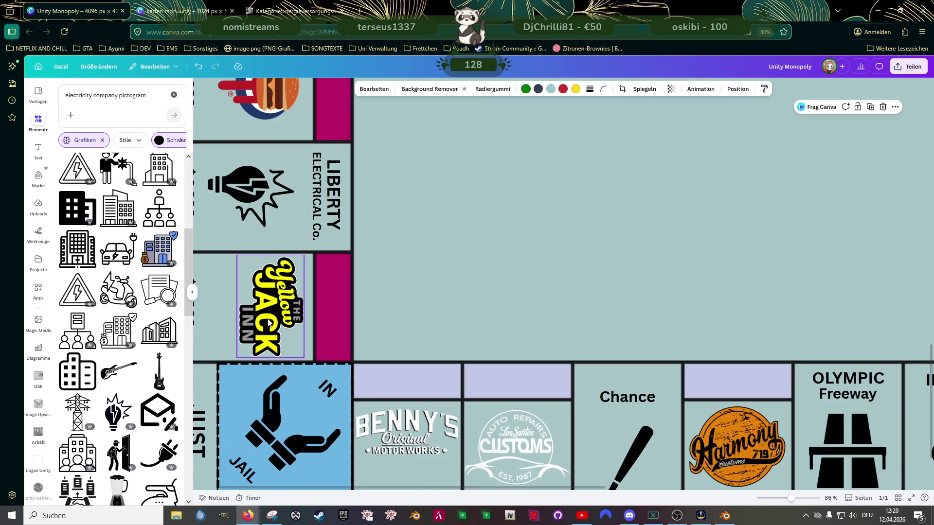
{"action": "left_click_drag", "start_coordinate": [274, 320], "coordinate": [277, 313]}
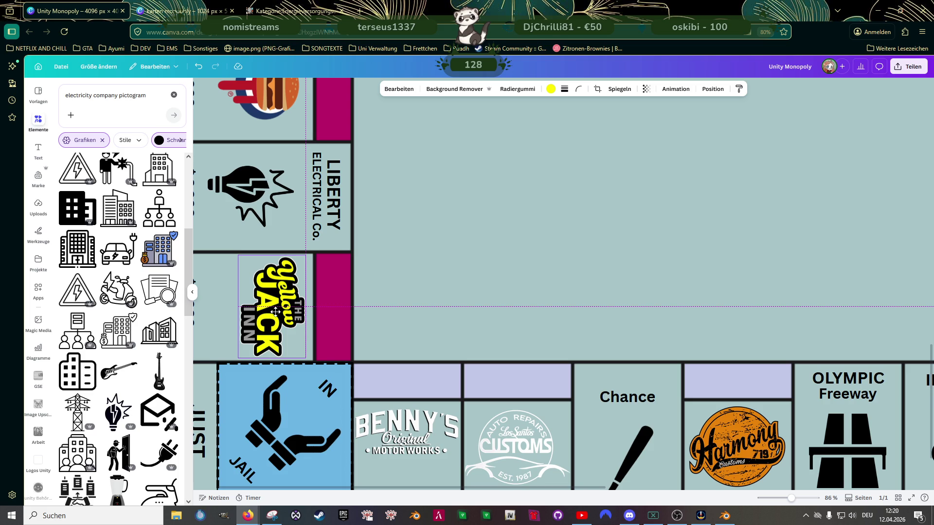
{"action": "scroll", "coordinate": [276, 313], "scroll_direction": "down", "scroll_amount": 2}
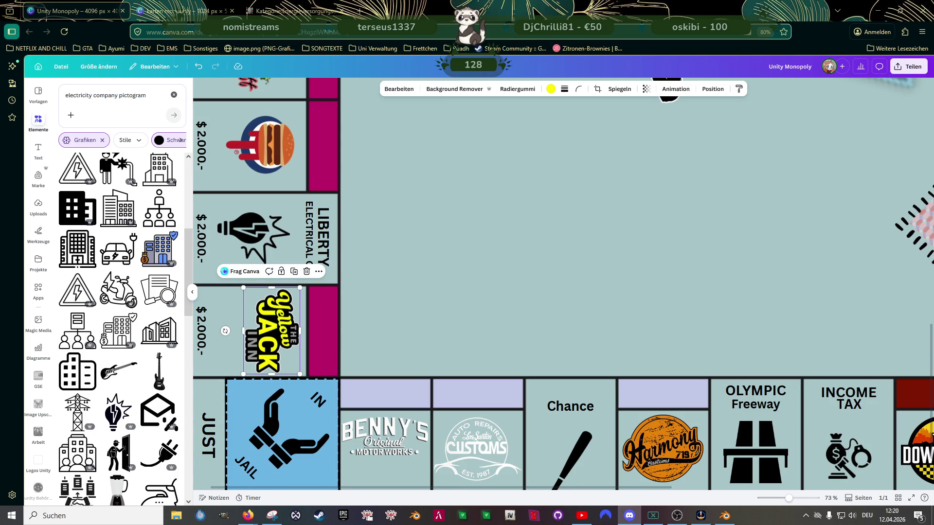
{"action": "left_click", "coordinate": [202, 331]}
Step: Change the Yellow Jack Inn price from $ 2.000.- to $ 1.400.-
{"action": "double_click", "coordinate": [203, 331]}
{"action": "left_click", "coordinate": [202, 321]}
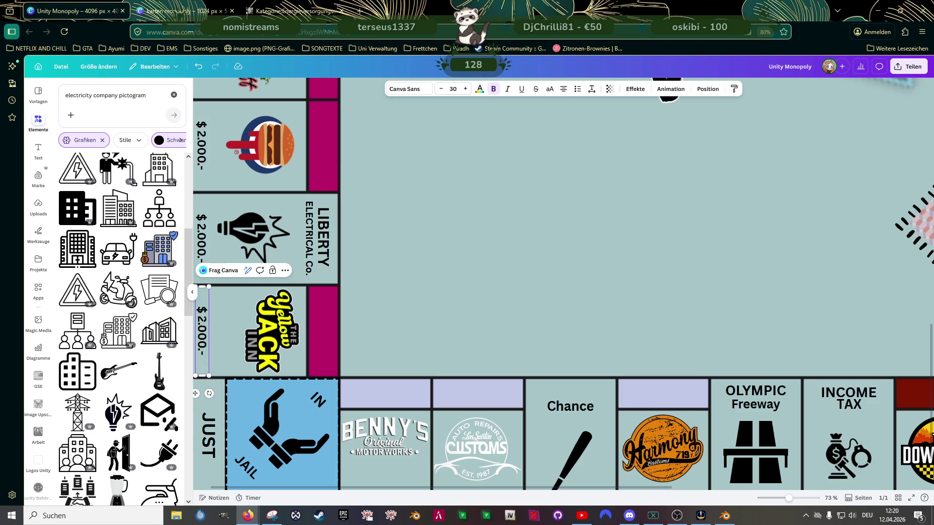
{"action": "double_click", "coordinate": [202, 319]}
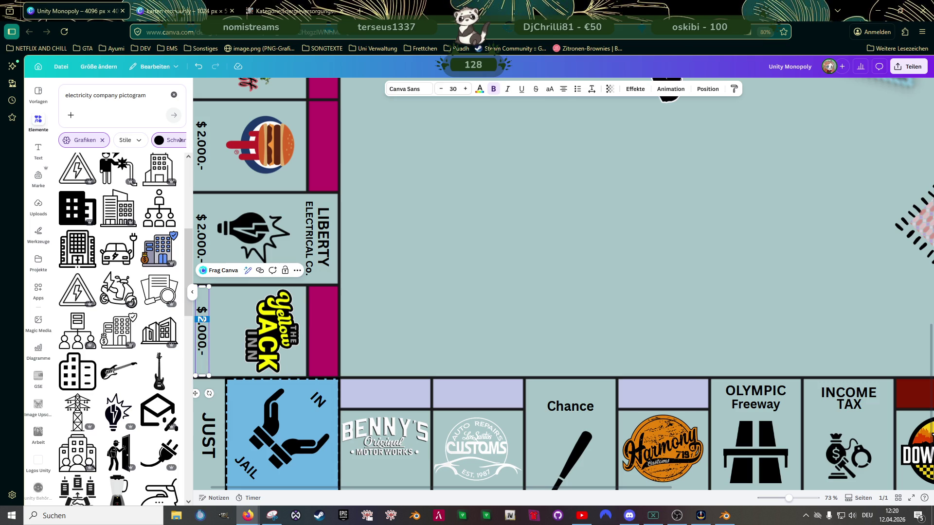
{"action": "type", "text": "1"}
{"action": "double_click", "coordinate": [202, 336]}
{"action": "left_click", "coordinate": [202, 336]}
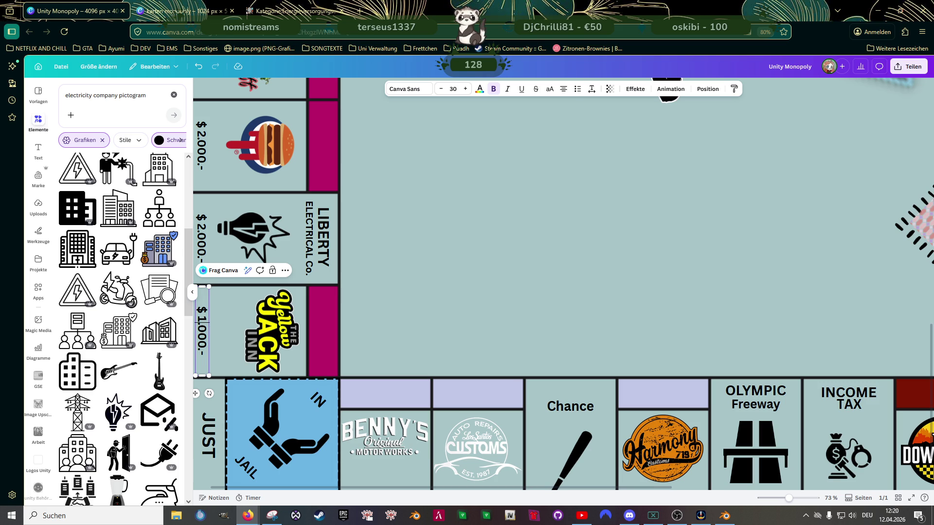
{"action": "double_click", "coordinate": [203, 325]}
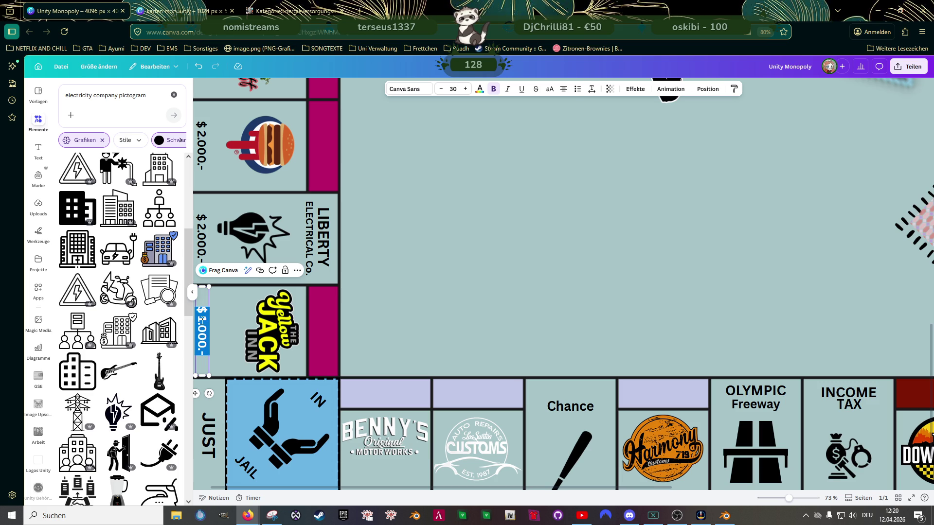
{"action": "type", "text": "$ 1.400"}
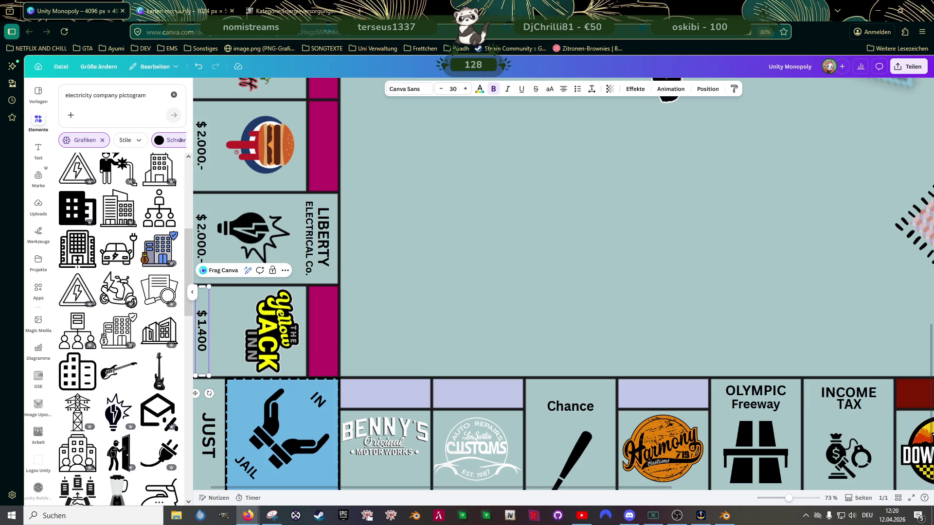
{"action": "type", "text": ",-"}
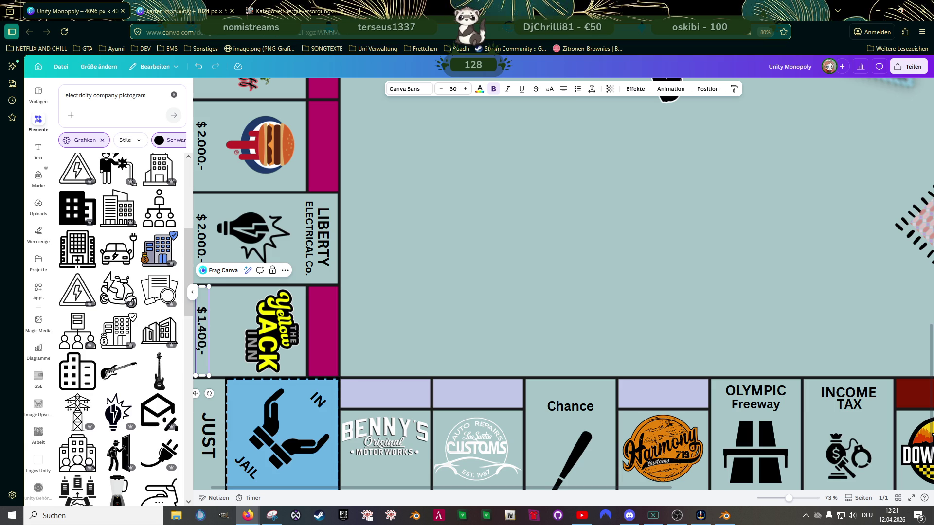
{"action": "key", "text": "BackSpace"}
{"action": "key", "text": "BackSpace"}
{"action": "type", "text": ".-"}
Step: Set Liberty Electrical to $ 1.500.- and the burger tile to $ 1.400.- in bold, repositioning the burger logo
{"action": "double_click", "coordinate": [202, 237]}
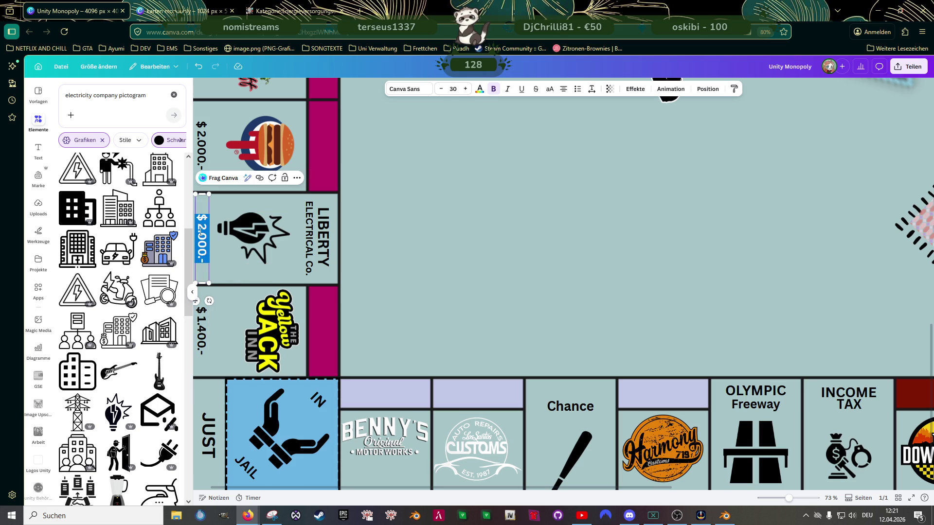
{"action": "type", "text": "$ 1."}
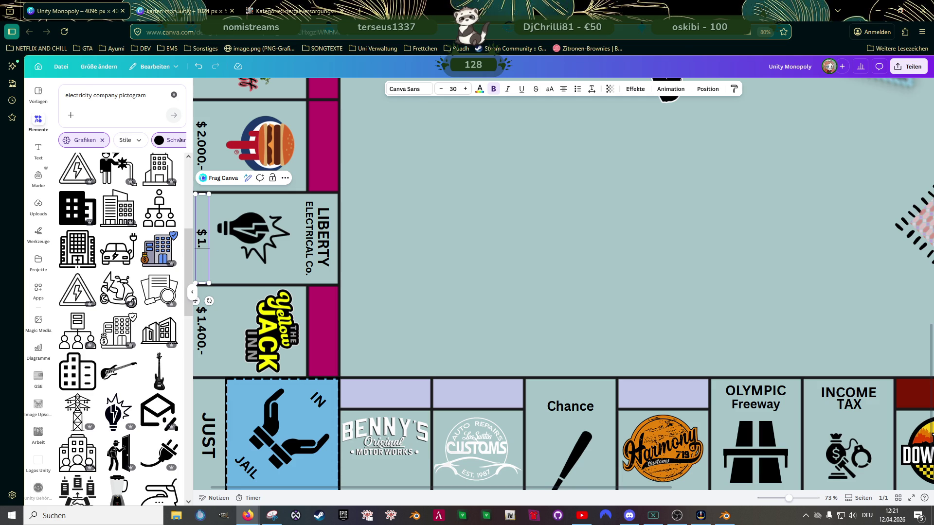
{"action": "type", "text": "500.-"}
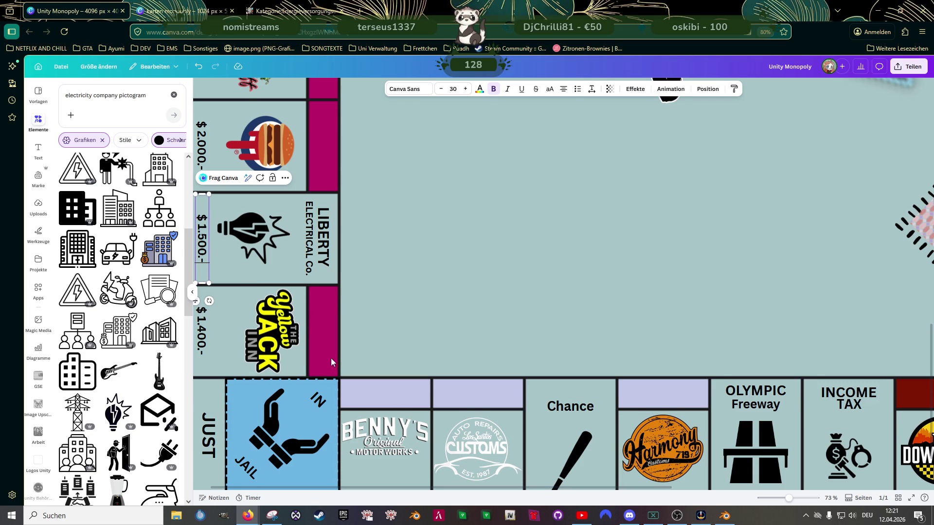
{"action": "scroll", "coordinate": [321, 336], "scroll_direction": "up", "scroll_amount": 1}
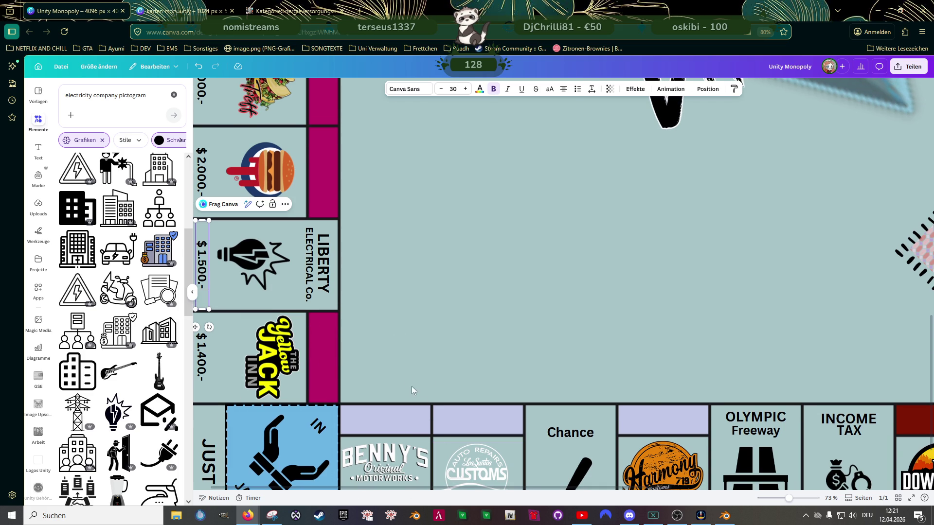
{"action": "scroll", "coordinate": [357, 330], "scroll_direction": "down", "scroll_amount": 2}
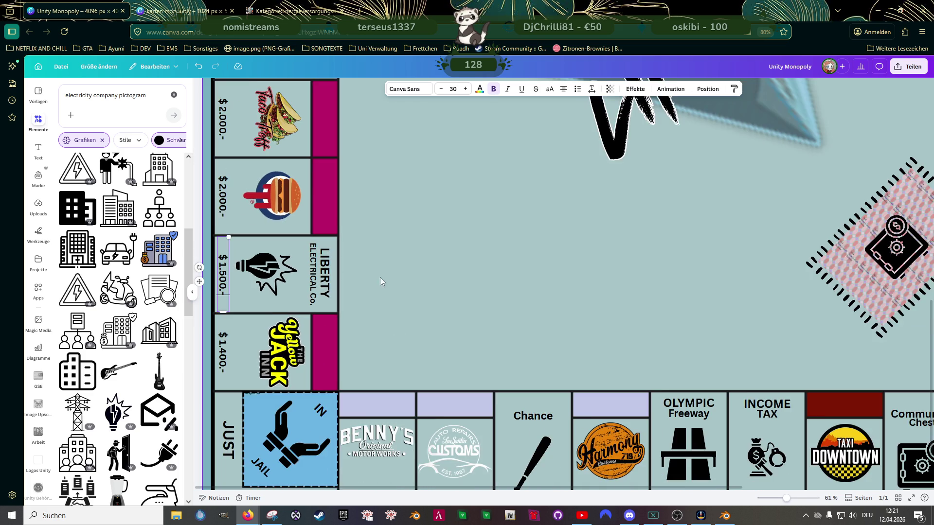
{"action": "scroll", "coordinate": [387, 299], "scroll_direction": "down", "scroll_amount": 1}
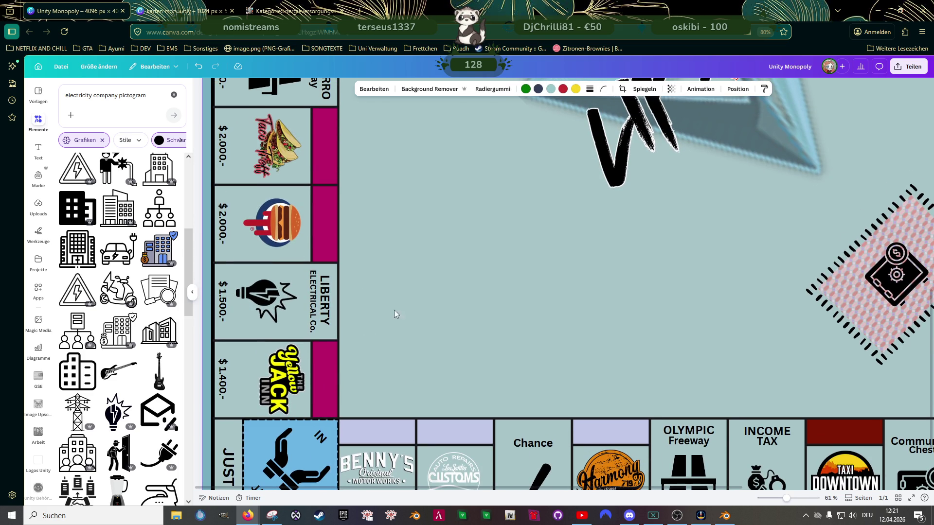
{"action": "left_click", "coordinate": [271, 222]}
{"action": "left_click_drag", "start_coordinate": [243, 248], "coordinate": [282, 228]}
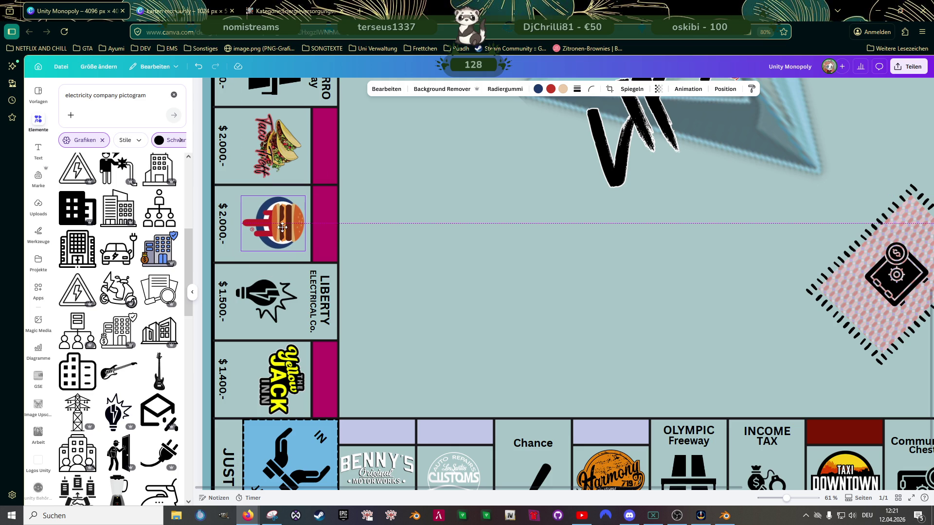
{"action": "left_click_drag", "start_coordinate": [282, 227], "coordinate": [282, 228]}
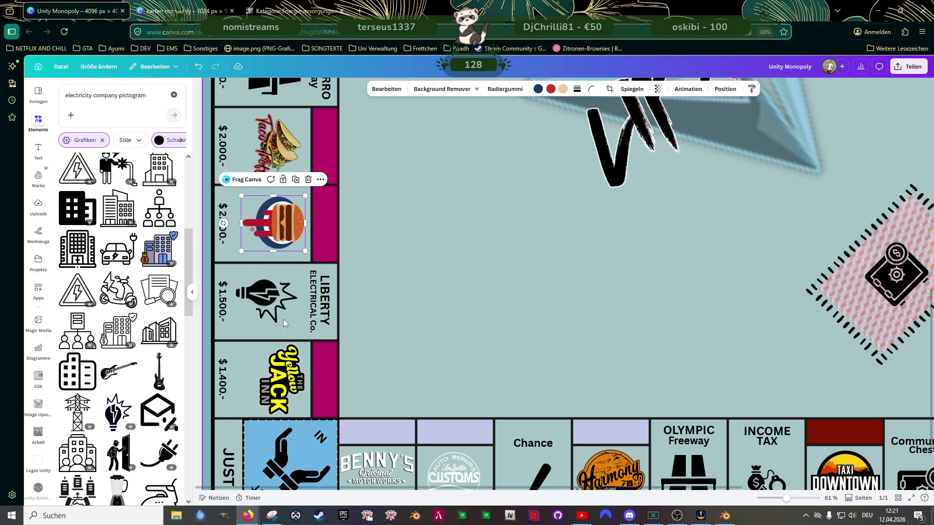
{"action": "double_click", "coordinate": [224, 219]}
{"action": "type", "text": "$"}
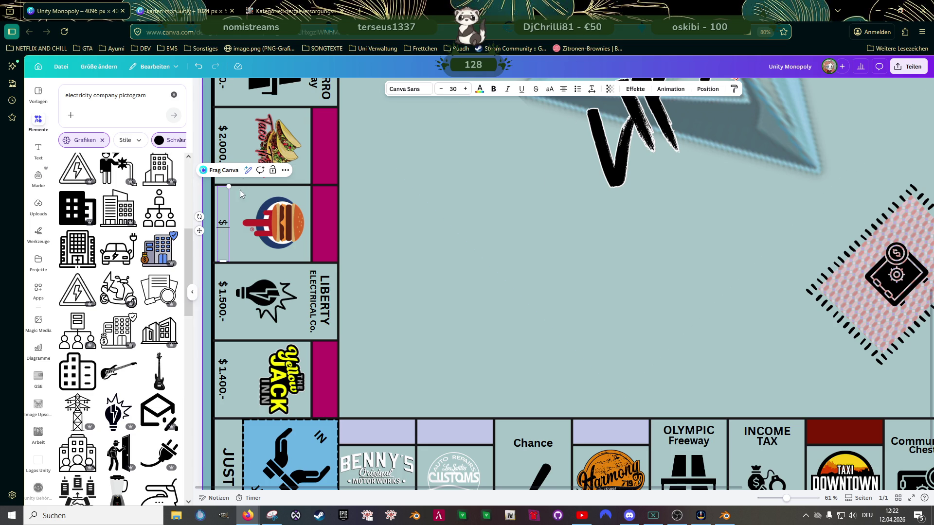
{"action": "left_click", "coordinate": [493, 90]}
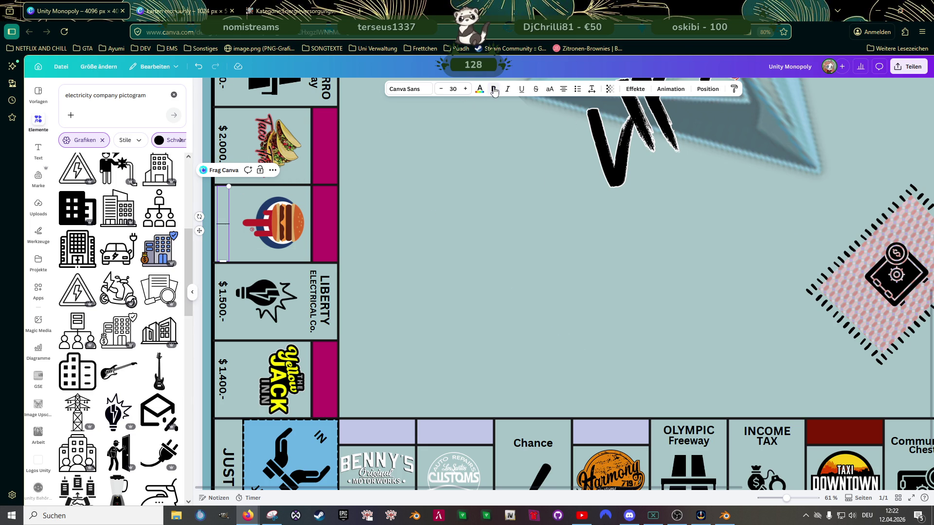
{"action": "type", "text": "$ 1"}
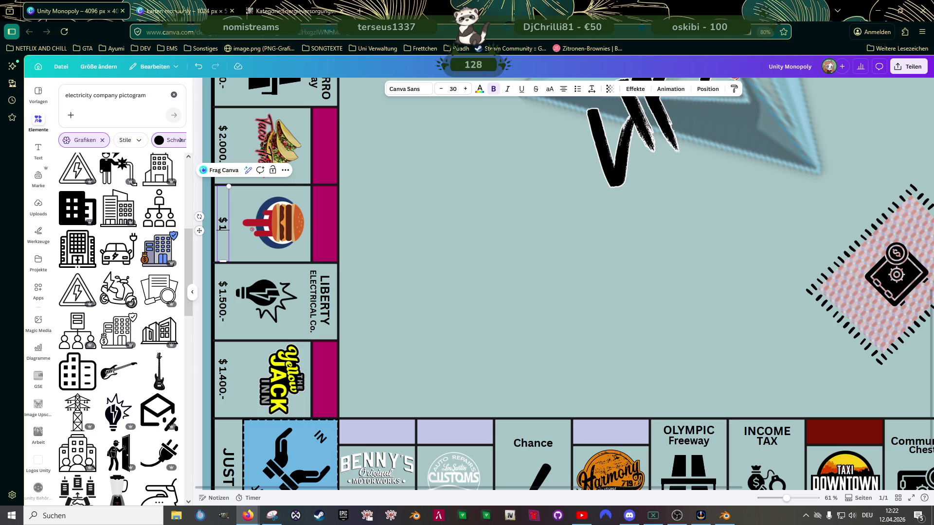
{"action": "type", "text": ".400.-"}
Step: Enlarge and shift the taco logo, then set its tile price to $ 1.600.-
{"action": "left_click", "coordinate": [382, 237]}
{"action": "scroll", "coordinate": [320, 322], "scroll_direction": "up", "scroll_amount": 3}
{"action": "left_click", "coordinate": [289, 256]}
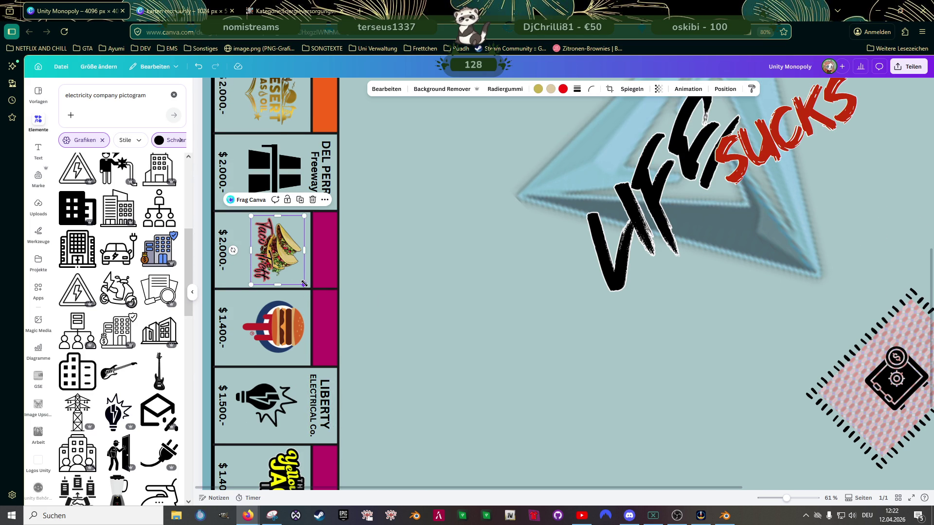
{"action": "left_click_drag", "start_coordinate": [301, 283], "coordinate": [307, 286]}
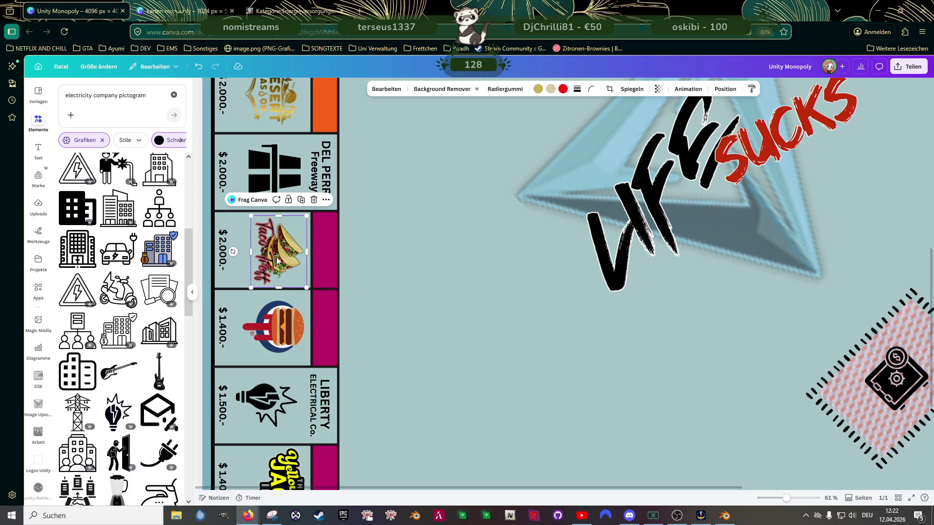
{"action": "left_click_drag", "start_coordinate": [277, 257], "coordinate": [279, 255]}
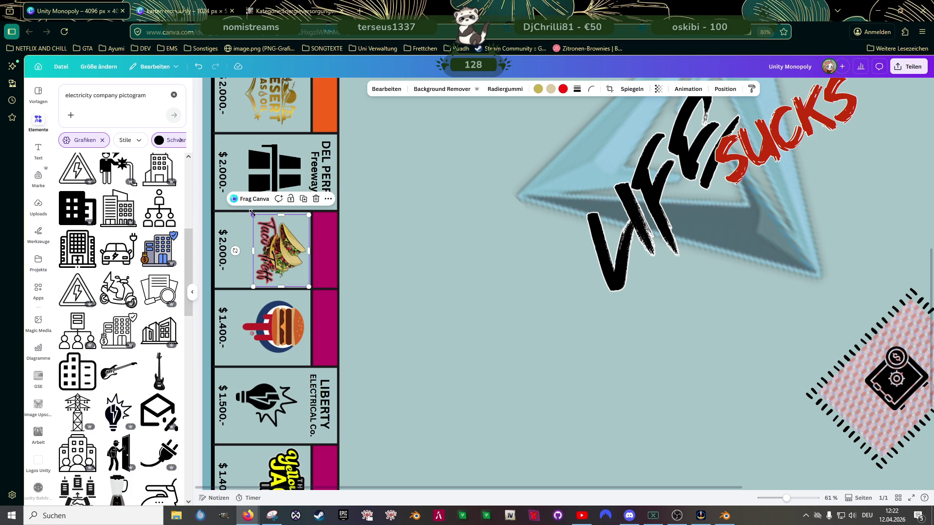
{"action": "left_click_drag", "start_coordinate": [253, 214], "coordinate": [251, 212]}
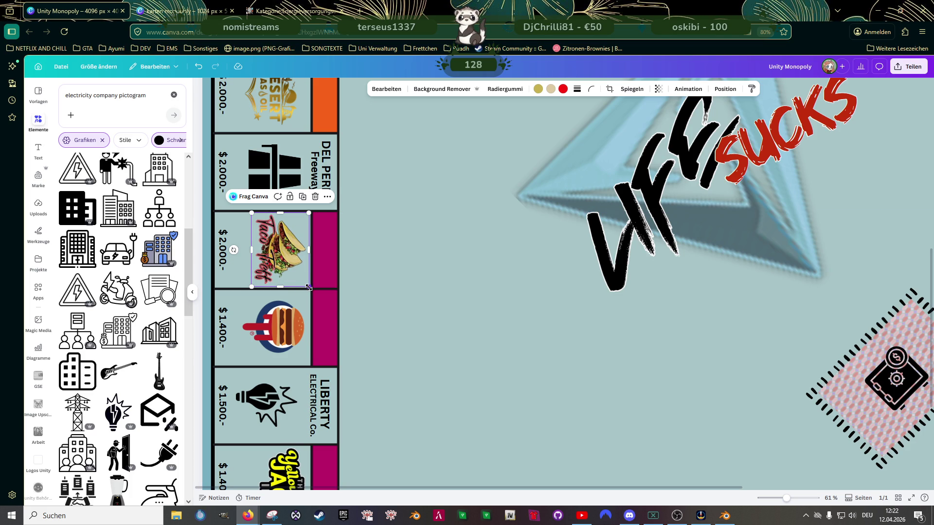
{"action": "left_click_drag", "start_coordinate": [309, 287], "coordinate": [309, 288]}
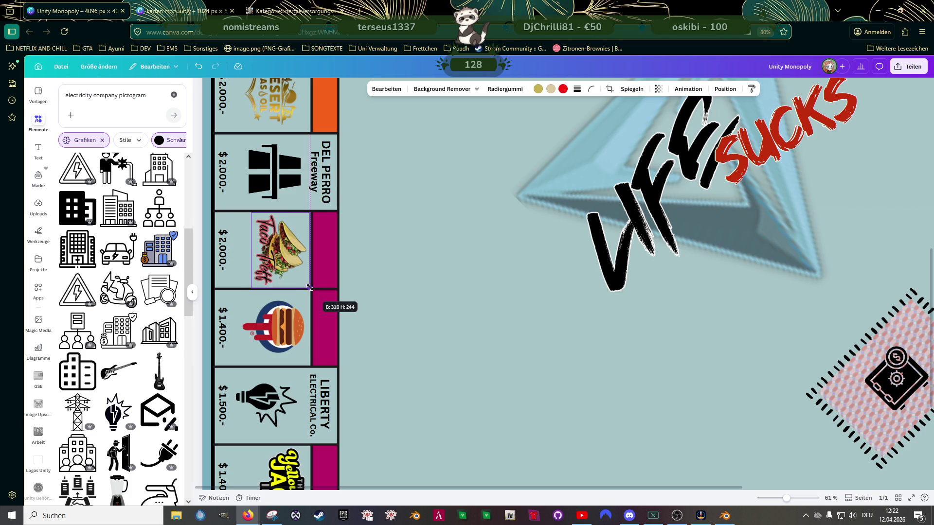
{"action": "double_click", "coordinate": [223, 252]}
{"action": "type", "text": "$ "}
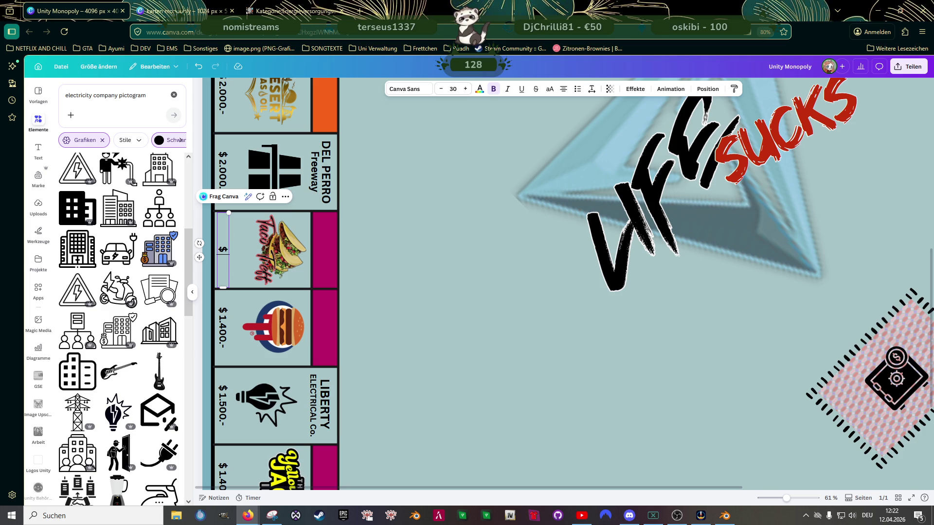
{"action": "type", "text": "1.600."}
{"action": "type", "text": "-"}
{"action": "scroll", "coordinate": [408, 287], "scroll_direction": "up", "scroll_amount": 1}
{"action": "scroll", "coordinate": [408, 286], "scroll_direction": "up", "scroll_amount": 1}
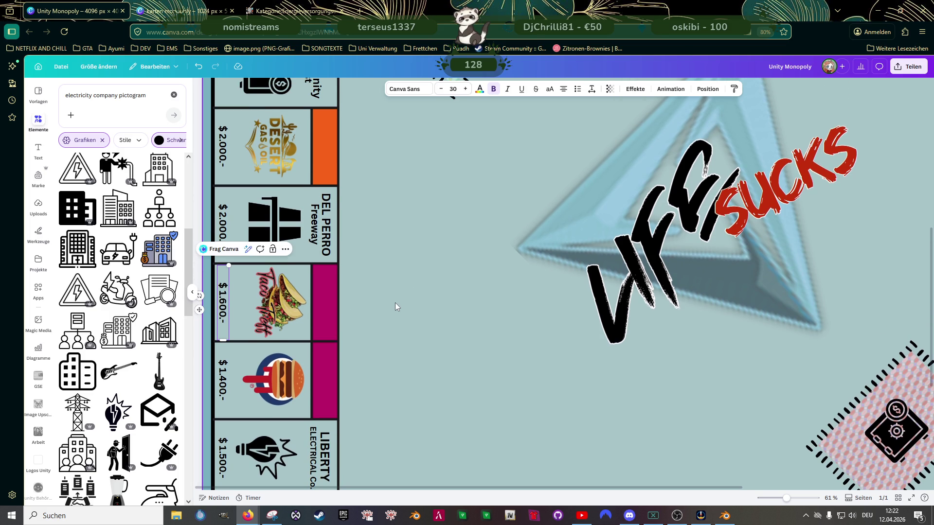
{"action": "scroll", "coordinate": [401, 312], "scroll_direction": "up", "scroll_amount": 2}
Step: Enlarge and reposition the Desert Gas & Oil logo and set its price to $ 1.800.-
{"action": "left_click", "coordinate": [277, 200]}
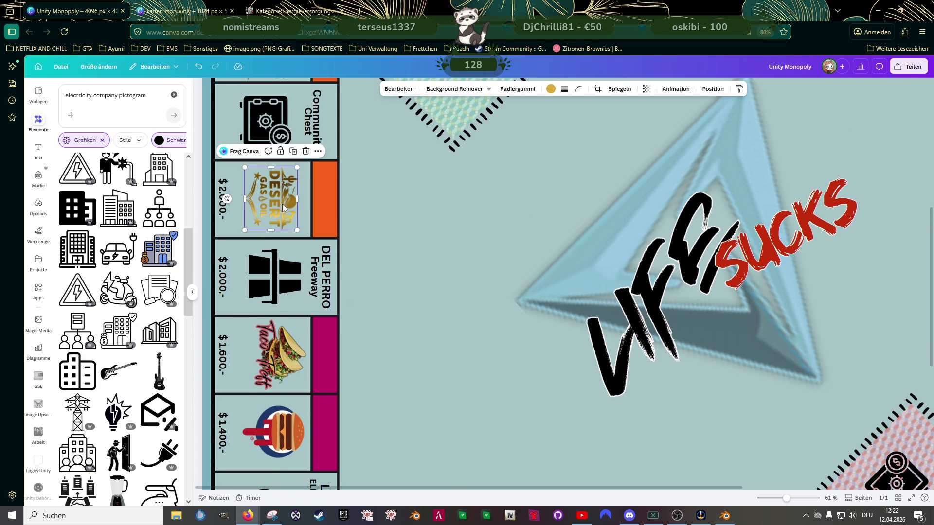
{"action": "left_click_drag", "start_coordinate": [276, 201], "coordinate": [289, 199]}
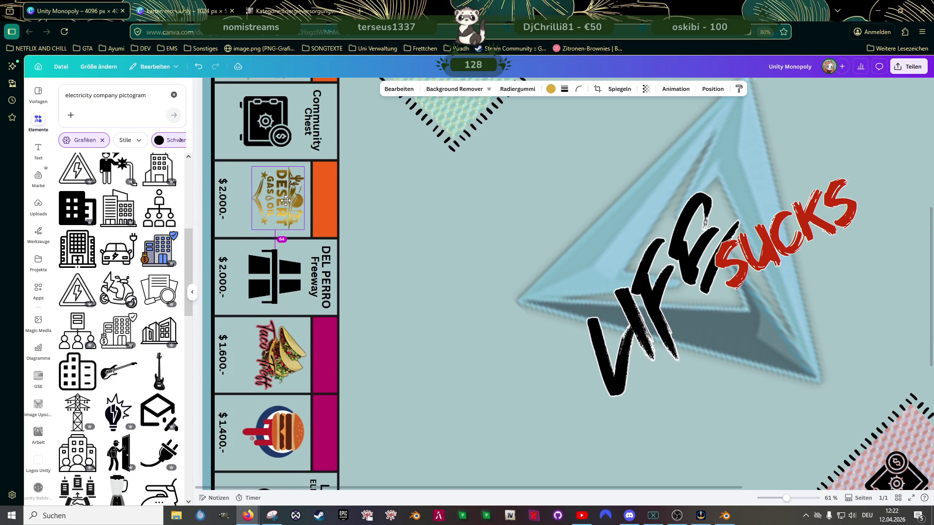
{"action": "left_click_drag", "start_coordinate": [303, 230], "coordinate": [307, 235]}
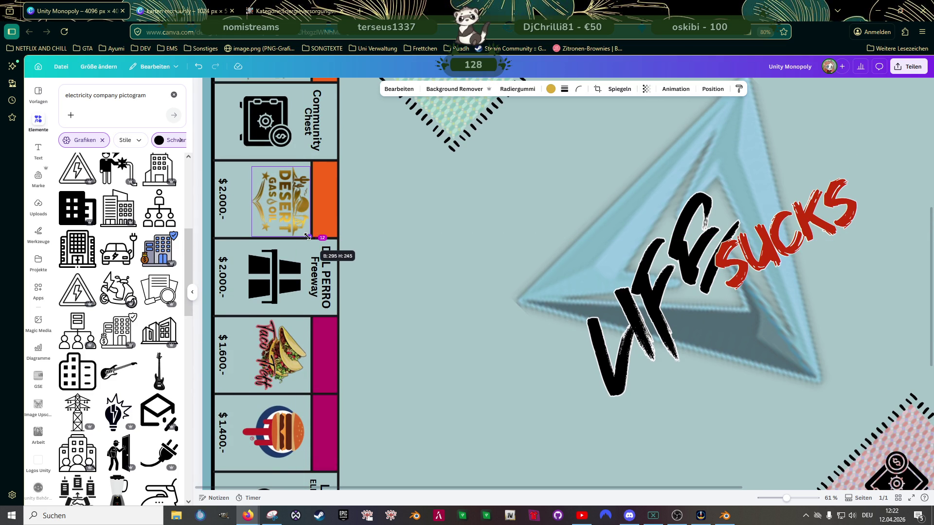
{"action": "left_click_drag", "start_coordinate": [251, 167], "coordinate": [248, 161]}
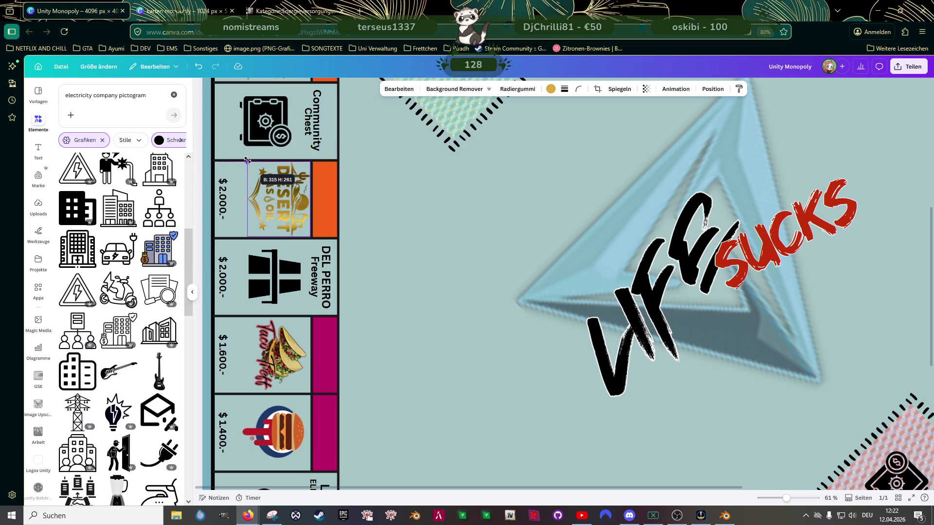
{"action": "left_click_drag", "start_coordinate": [285, 200], "coordinate": [280, 199]}
{"action": "left_click", "coordinate": [223, 194]}
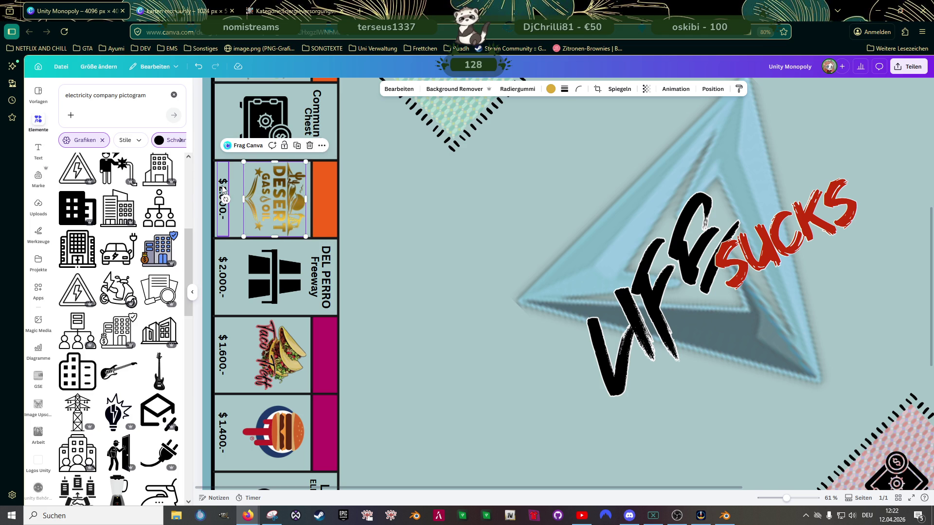
{"action": "double_click", "coordinate": [223, 190]}
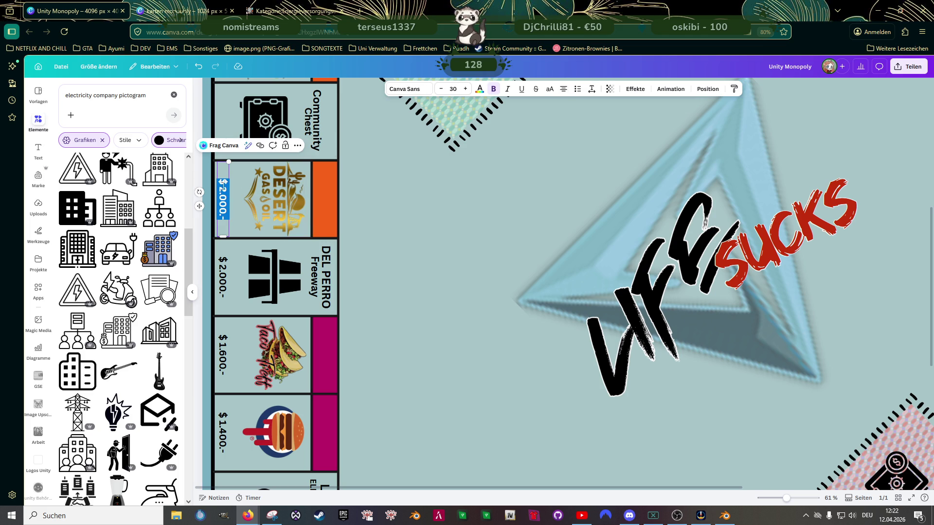
{"action": "type", "text": "$"}
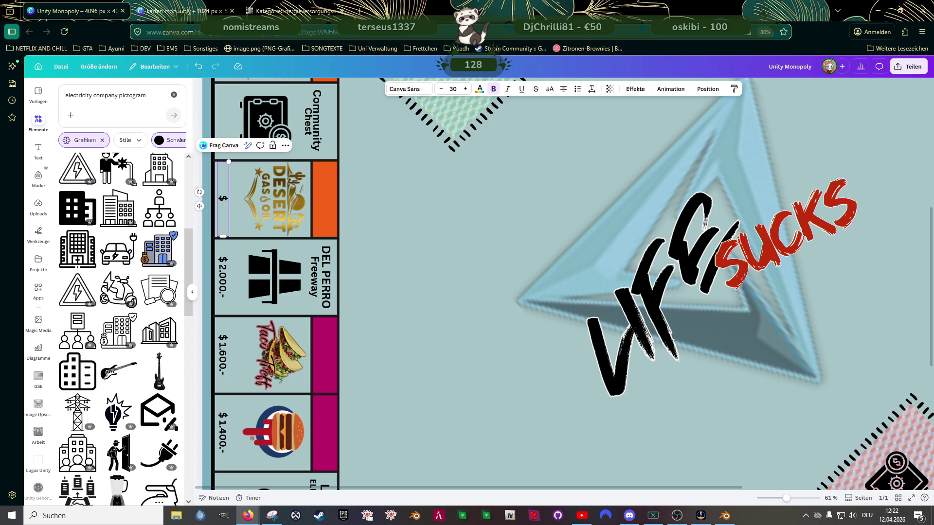
{"action": "type", "text": "1.800.--"}
{"action": "scroll", "coordinate": [347, 379], "scroll_direction": "up", "scroll_amount": 3}
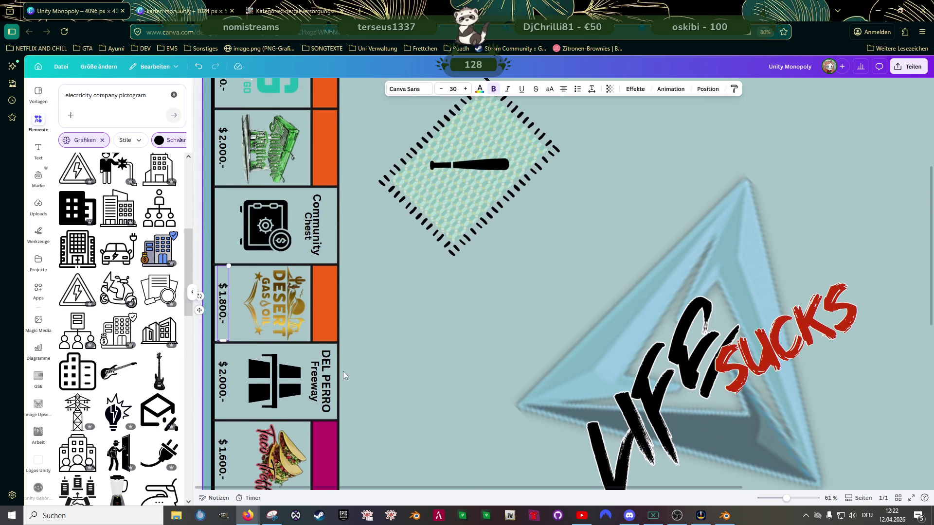
{"action": "scroll", "coordinate": [291, 280], "scroll_direction": "up", "scroll_amount": 2}
Step: Enlarge the green machine logo slightly and set its tile price to $ 1.800.-
{"action": "left_click", "coordinate": [268, 186]}
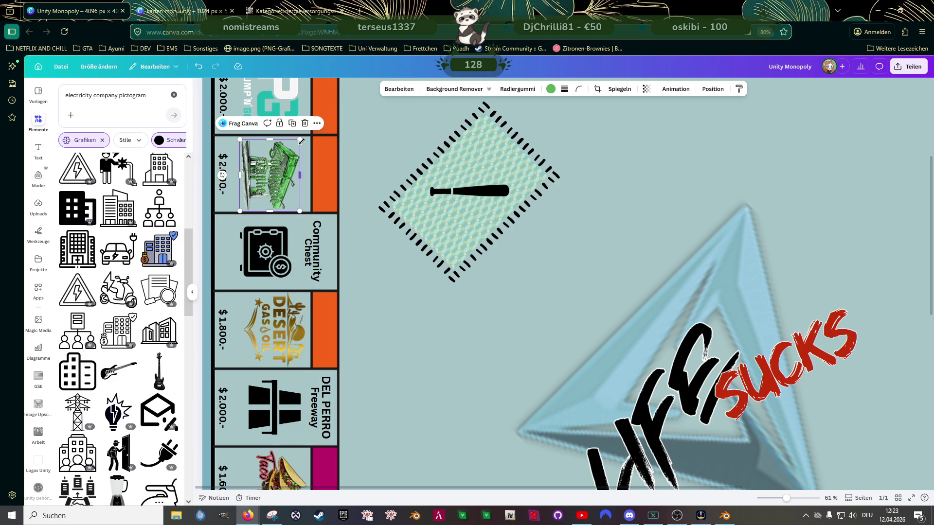
{"action": "left_click_drag", "start_coordinate": [302, 141], "coordinate": [306, 137]}
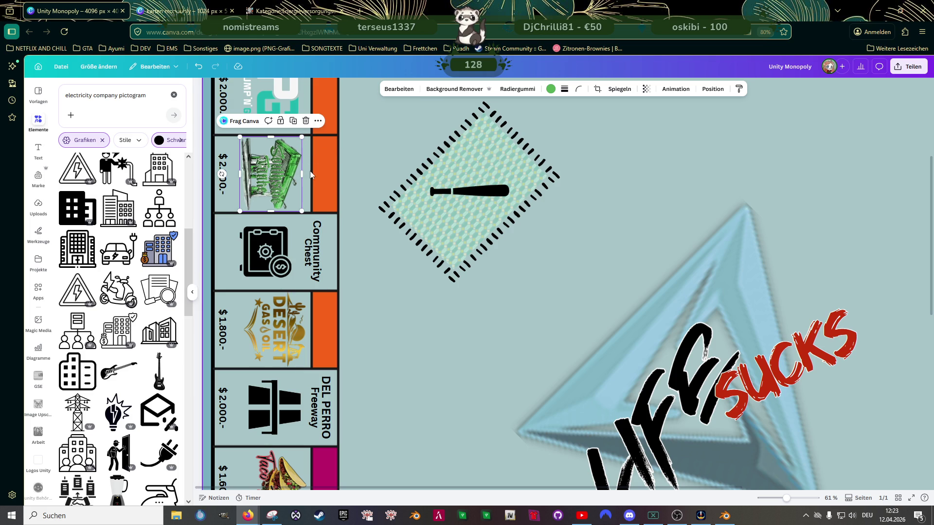
{"action": "left_click_drag", "start_coordinate": [270, 180], "coordinate": [271, 176]}
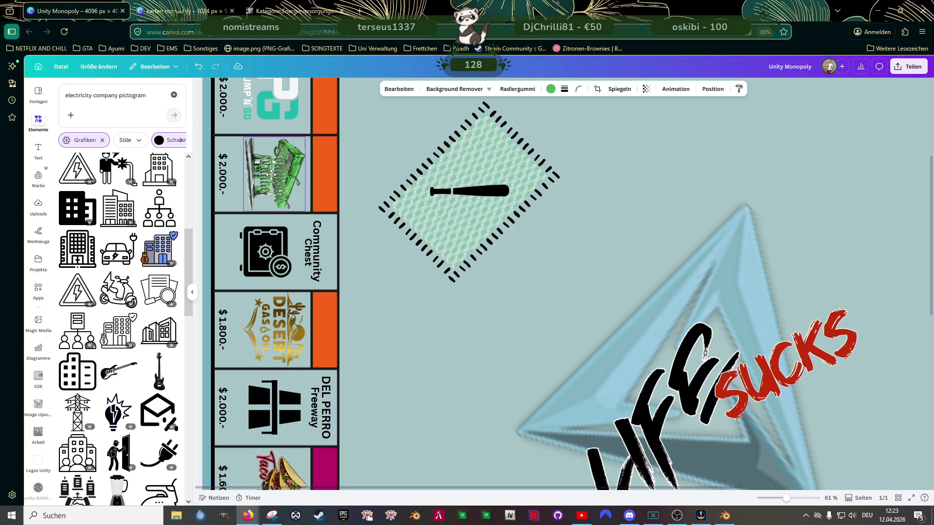
{"action": "double_click", "coordinate": [224, 175]}
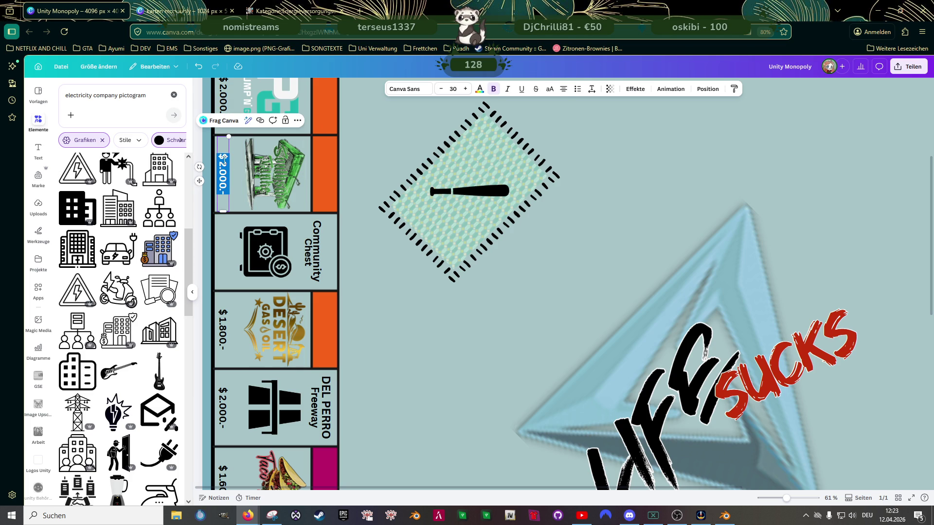
{"action": "type", "text": "$ "}
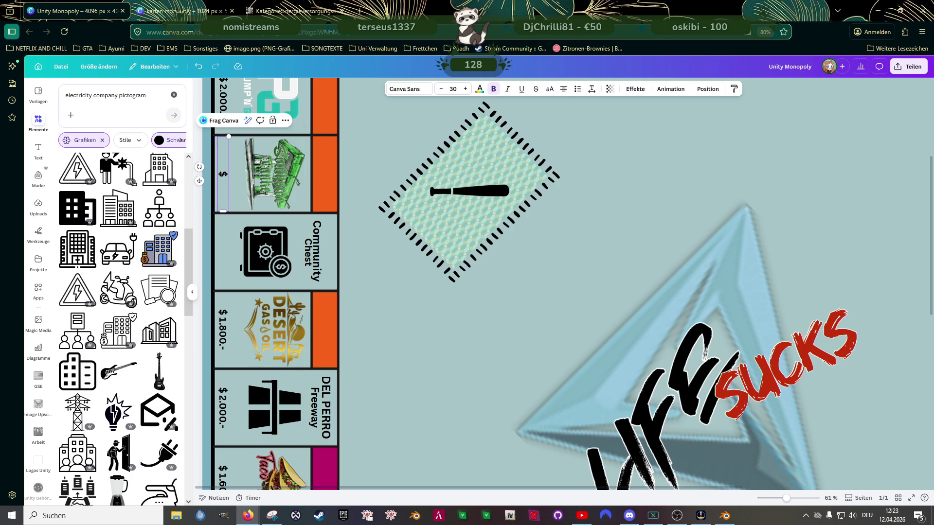
{"action": "type", "text": "1.800.-"}
{"action": "scroll", "coordinate": [438, 256], "scroll_direction": "up", "scroll_amount": 3}
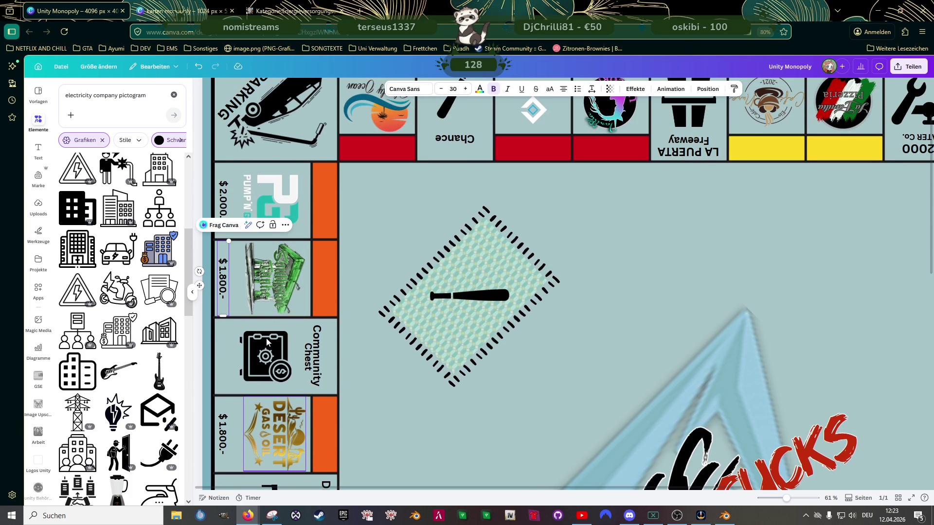
Step: Enlarge and lower the PUMP'N GO logo, keeping its tile price at $ 2.000.-
{"action": "left_click", "coordinate": [285, 189]}
{"action": "left_click_drag", "start_coordinate": [300, 170], "coordinate": [304, 167]}
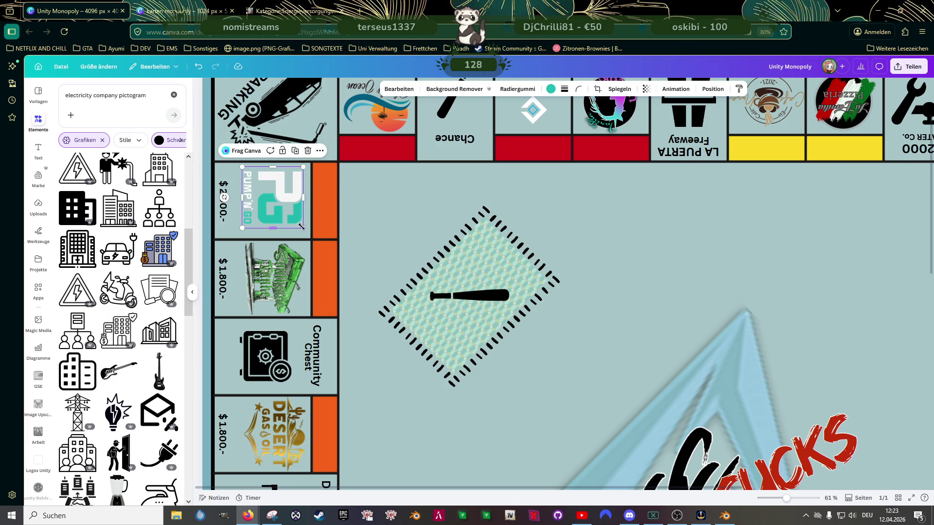
{"action": "left_click_drag", "start_coordinate": [302, 224], "coordinate": [306, 230]}
{"action": "left_click_drag", "start_coordinate": [274, 200], "coordinate": [274, 202]}
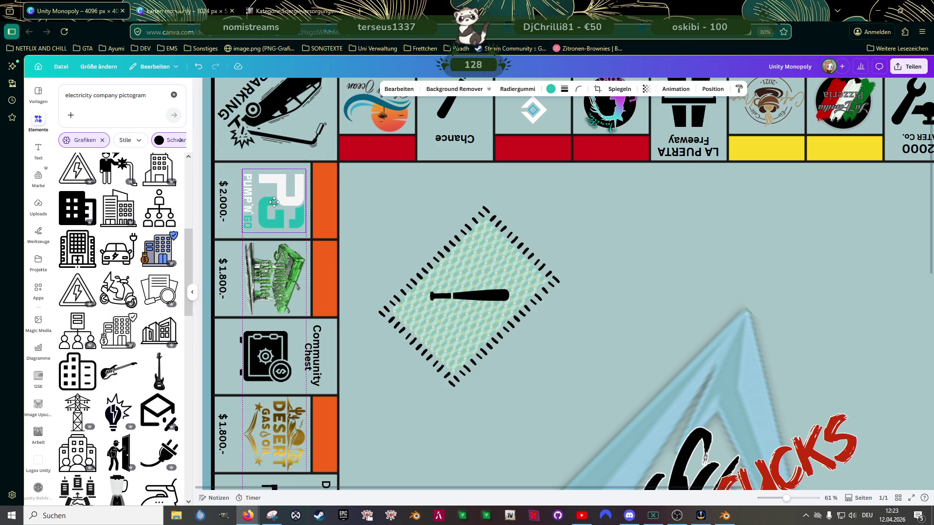
{"action": "left_click_drag", "start_coordinate": [275, 202], "coordinate": [275, 203]}
{"action": "double_click", "coordinate": [222, 196]}
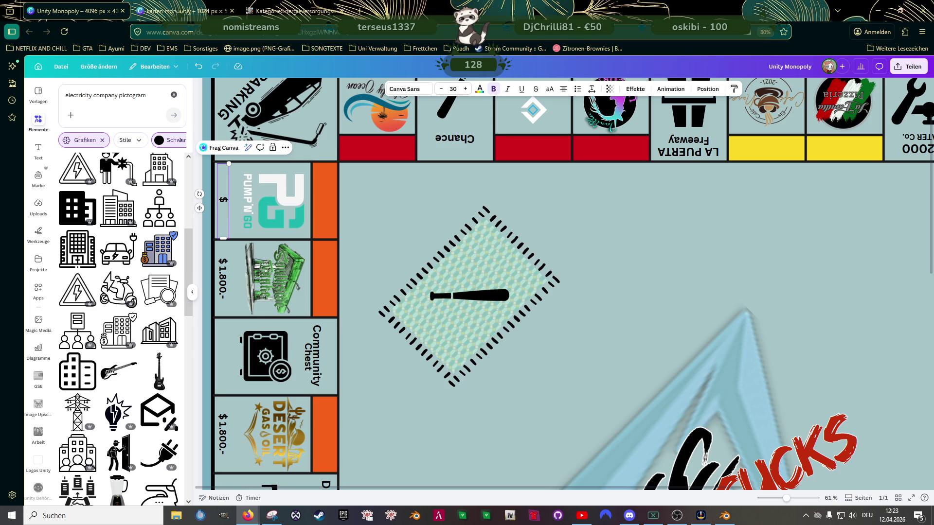
{"action": "type", "text": "2.000-"}
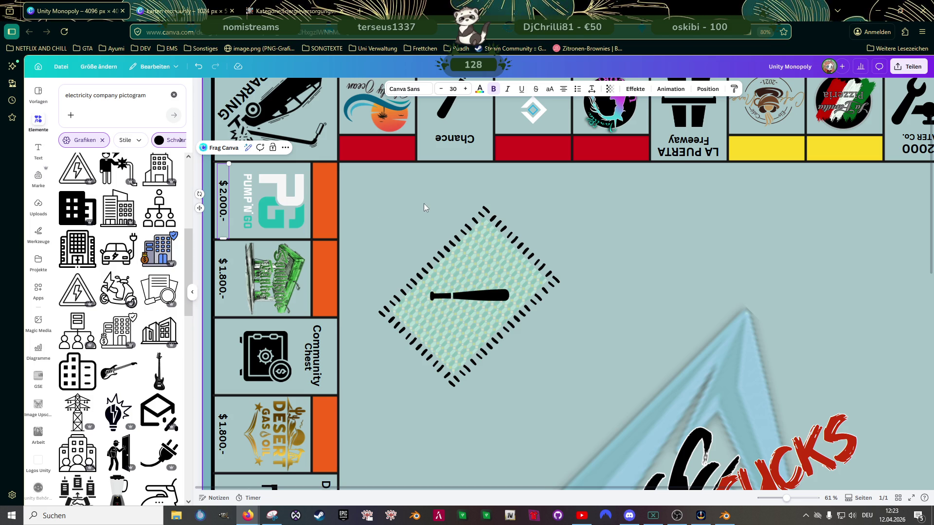
{"action": "left_click", "coordinate": [278, 201]}
{"action": "scroll", "coordinate": [436, 270], "scroll_direction": "up", "scroll_amount": 3}
{"action": "left_click", "coordinate": [291, 172]}
{"action": "left_click", "coordinate": [266, 153]}
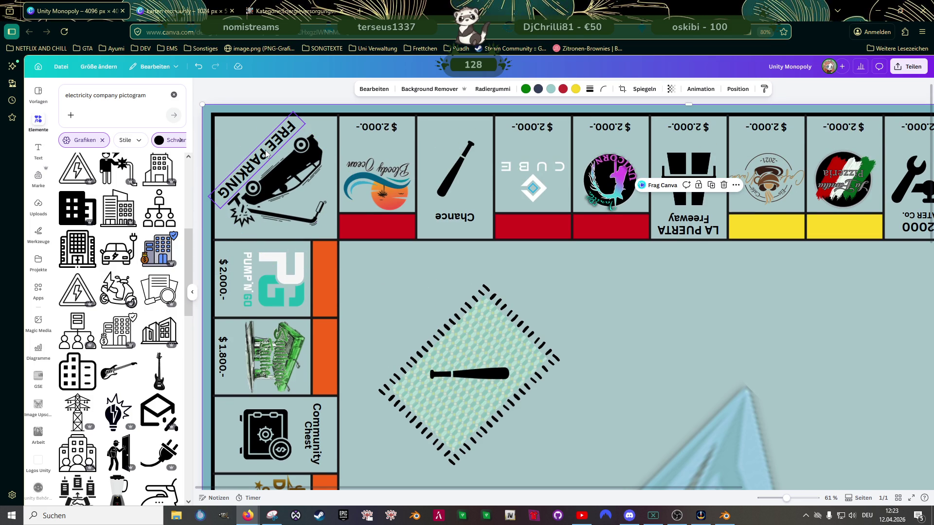
Step: Italicise the FREE PARKING lettering, enlarge the Bloody Ocean logo and set its price to $ 2.200.-
{"action": "left_click", "coordinate": [509, 89]}
{"action": "scroll", "coordinate": [571, 312], "scroll_direction": "down", "scroll_amount": 5}
{"action": "scroll", "coordinate": [515, 351], "scroll_direction": "down", "scroll_amount": 5}
{"action": "scroll", "coordinate": [515, 352], "scroll_direction": "up", "scroll_amount": 3}
{"action": "scroll", "coordinate": [516, 337], "scroll_direction": "up", "scroll_amount": 8}
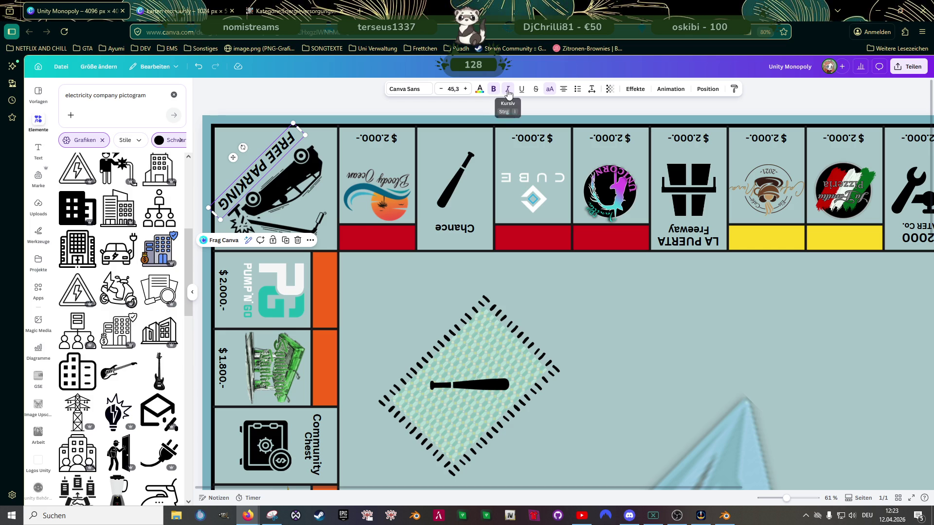
{"action": "left_click", "coordinate": [388, 192]}
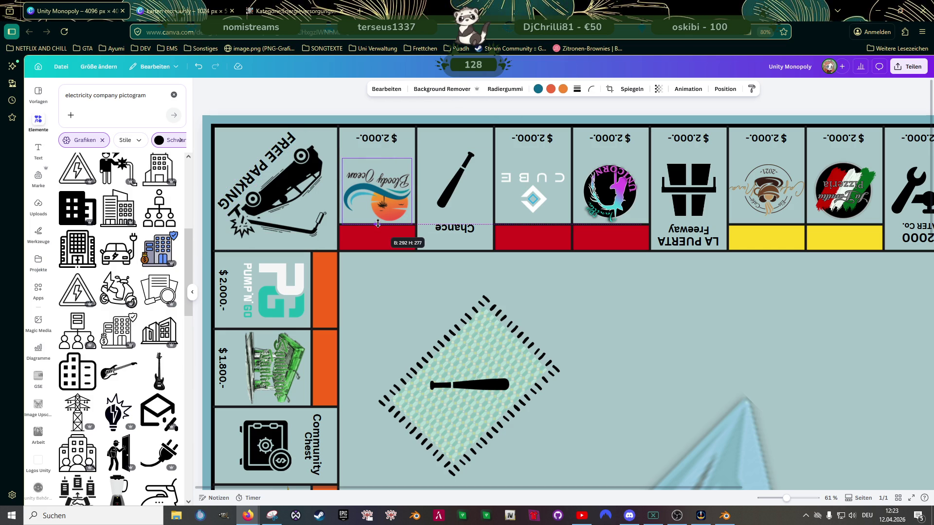
{"action": "left_click_drag", "start_coordinate": [413, 159], "coordinate": [415, 158]}
{"action": "left_click_drag", "start_coordinate": [340, 155], "coordinate": [340, 155]}
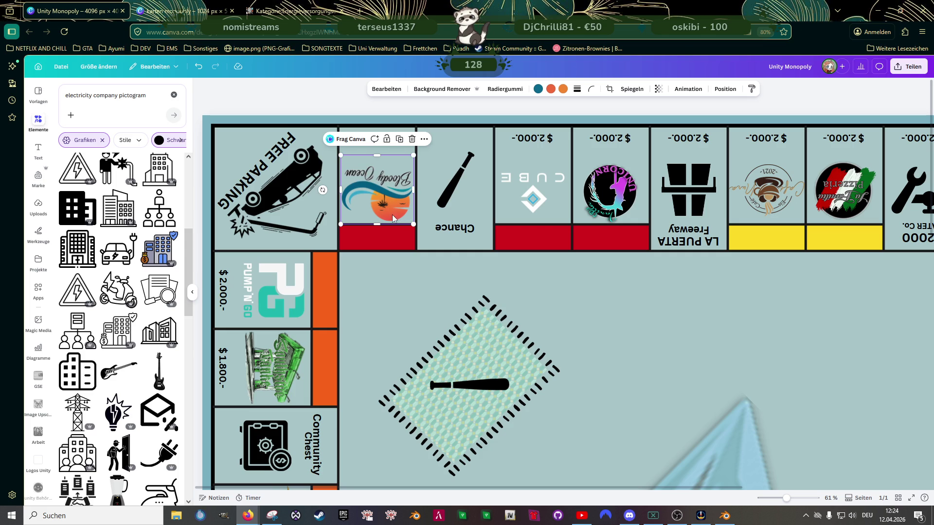
{"action": "left_click", "coordinate": [406, 302]}
{"action": "left_click", "coordinate": [372, 205]}
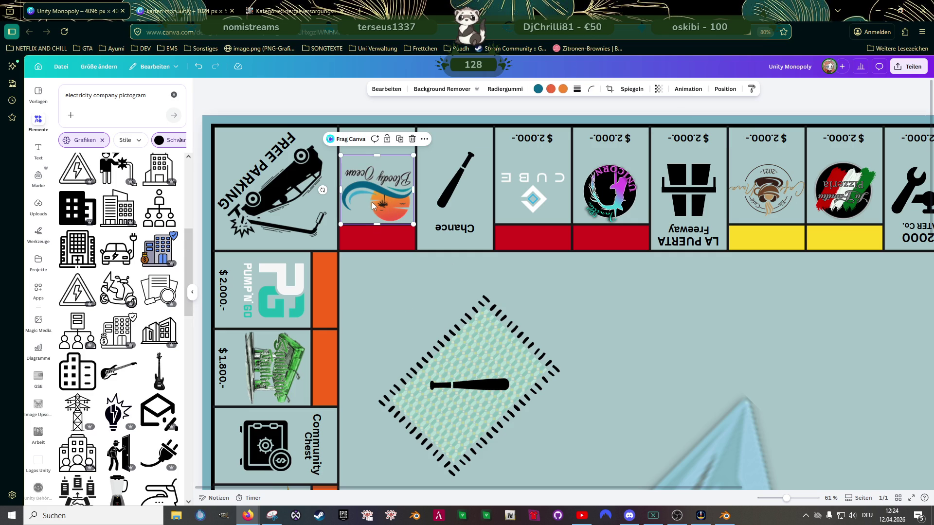
{"action": "left_click", "coordinate": [391, 302]}
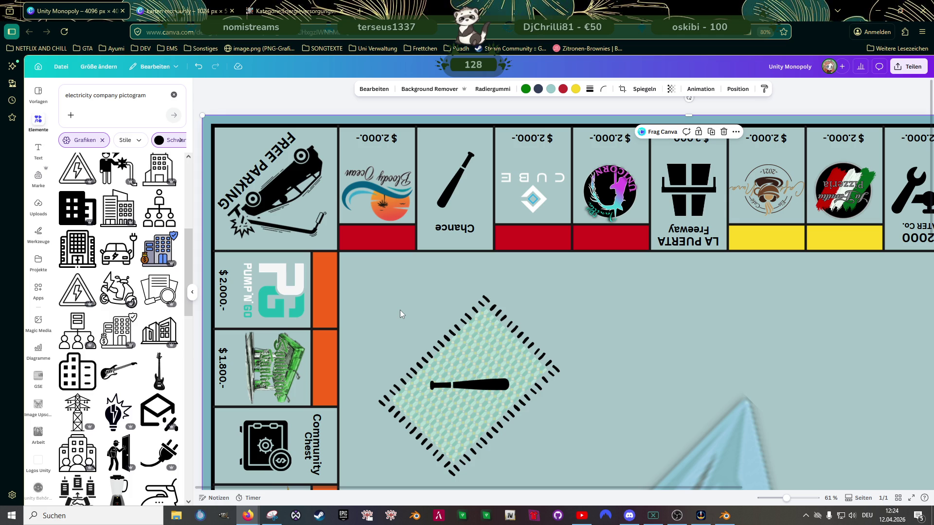
{"action": "double_click", "coordinate": [385, 139]}
{"action": "type", "text": "$"}
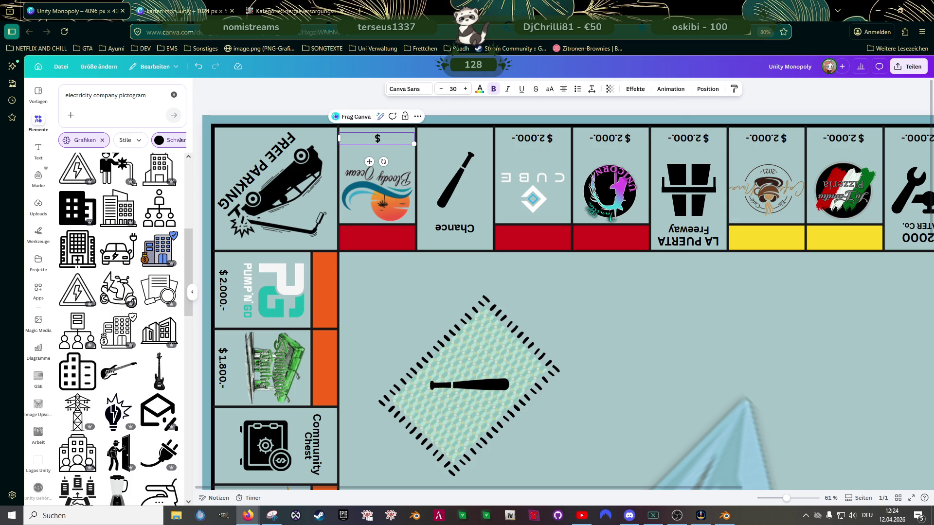
{"action": "type", "text": " 2.200.-"}
Step: Enlarge the CUBE and pizzeria logos and settle the pizzeria logo in its tile
{"action": "left_click", "coordinate": [508, 193]}
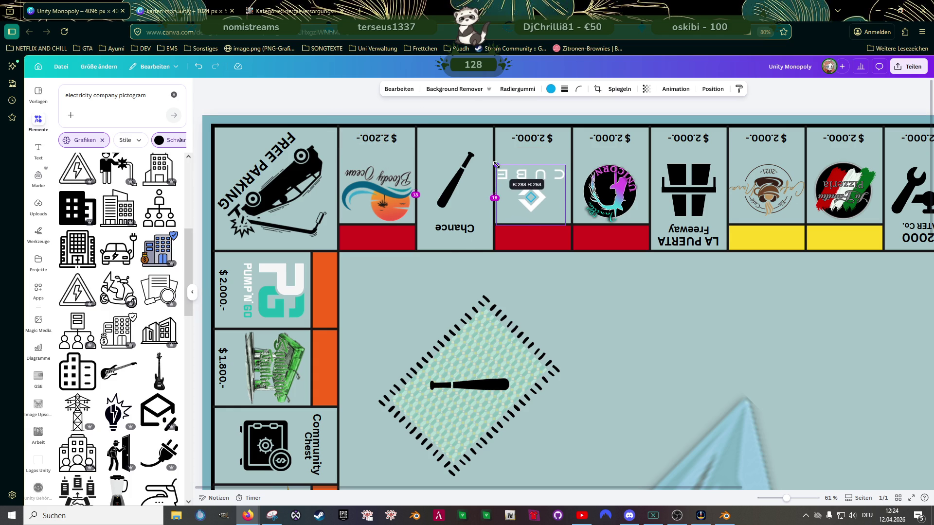
{"action": "left_click_drag", "start_coordinate": [564, 170], "coordinate": [535, 188]}
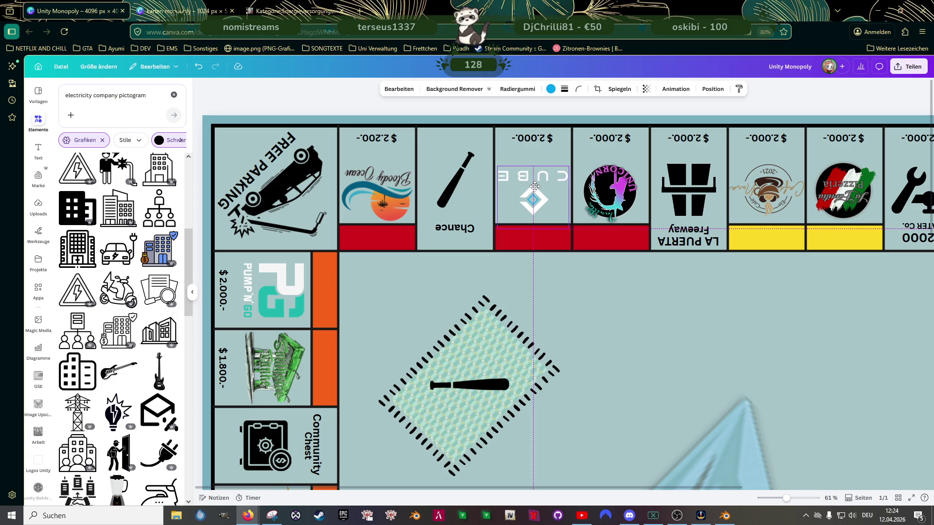
{"action": "scroll", "coordinate": [535, 188], "scroll_direction": "right", "scroll_amount": 3}
{"action": "left_click", "coordinate": [540, 191]}
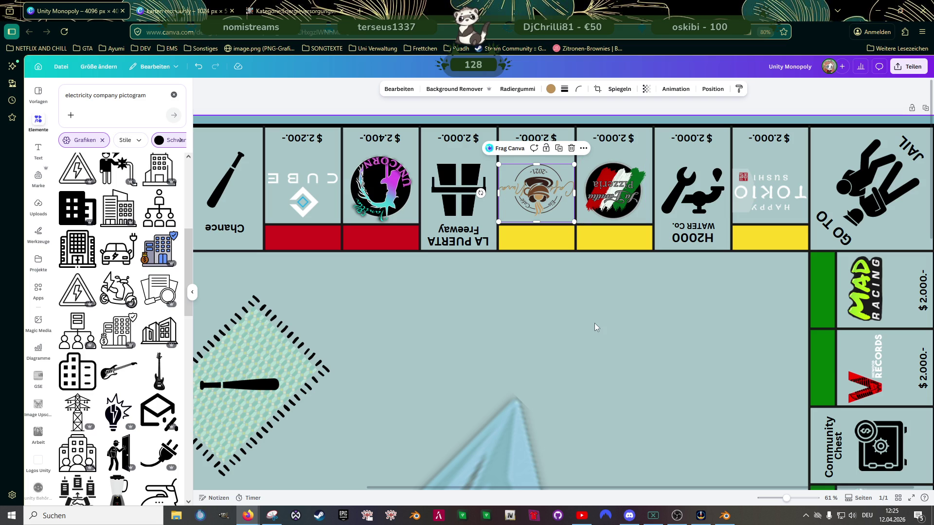
{"action": "left_click", "coordinate": [613, 191]}
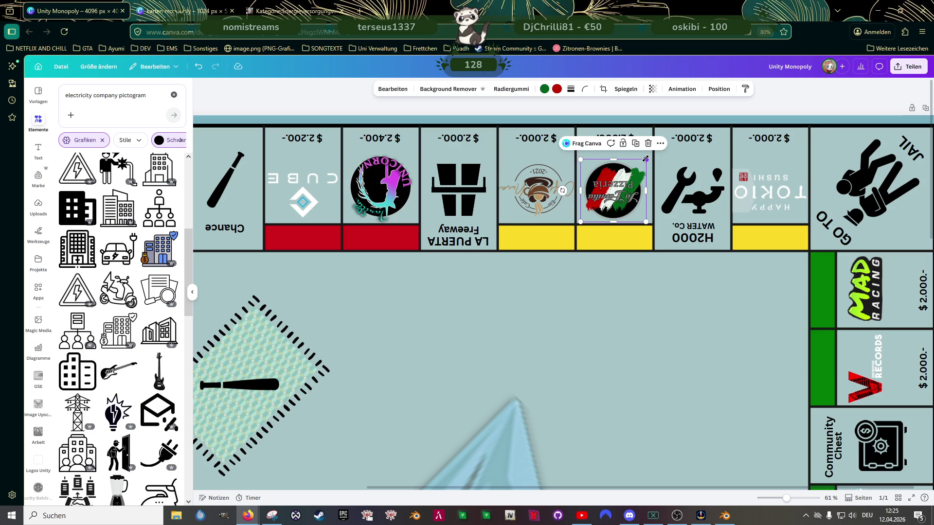
{"action": "left_click_drag", "start_coordinate": [646, 159], "coordinate": [649, 155]}
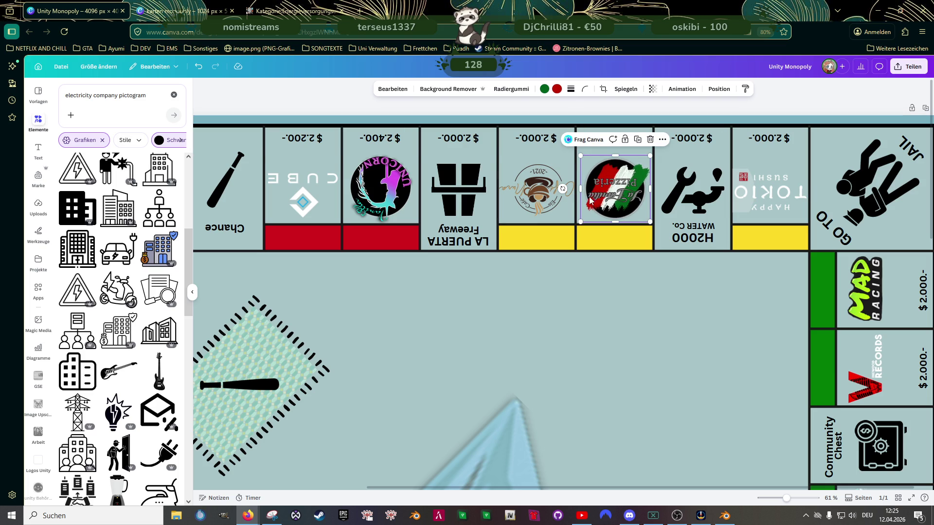
{"action": "left_click_drag", "start_coordinate": [612, 188], "coordinate": [610, 184]}
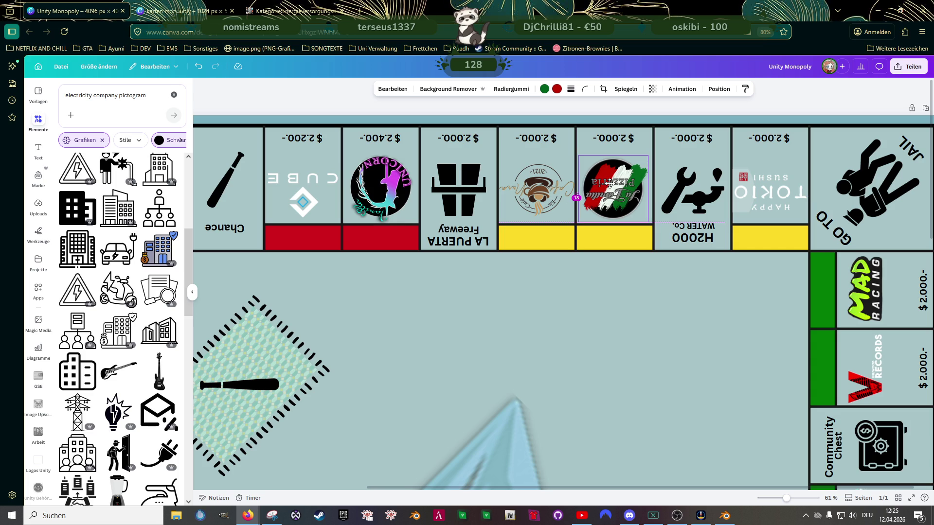
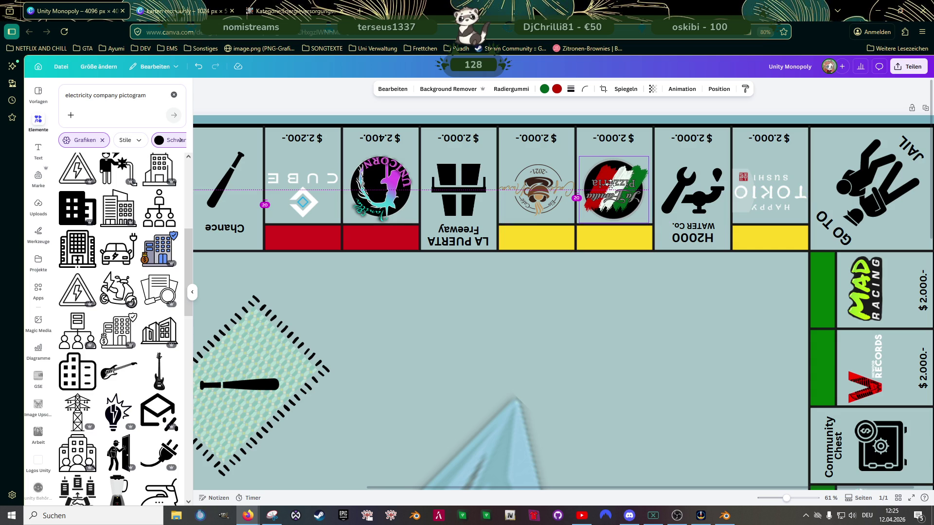
Step: Line up the pizzeria logo in its yellow square, leaving it uncropped
{"action": "left_click_drag", "start_coordinate": [611, 184], "coordinate": [611, 183]}
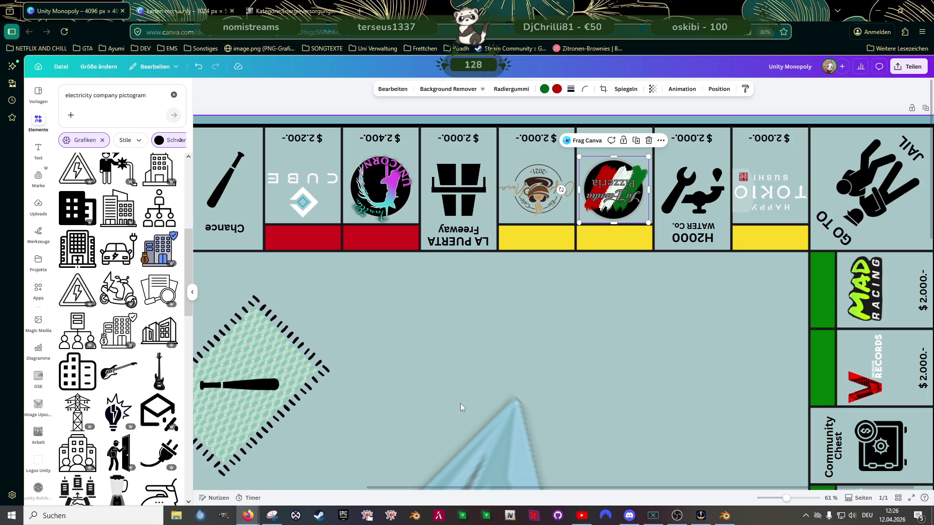
{"action": "double_click", "coordinate": [528, 136]}
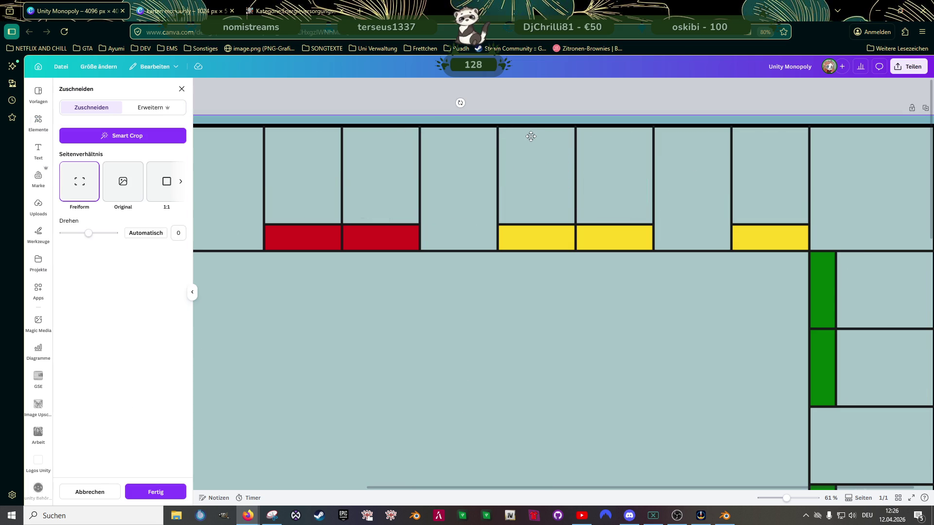
{"action": "left_click", "coordinate": [180, 89]}
Step: Start editing the price above the coffee logo
{"action": "left_click", "coordinate": [537, 138]}
{"action": "double_click", "coordinate": [541, 140]}
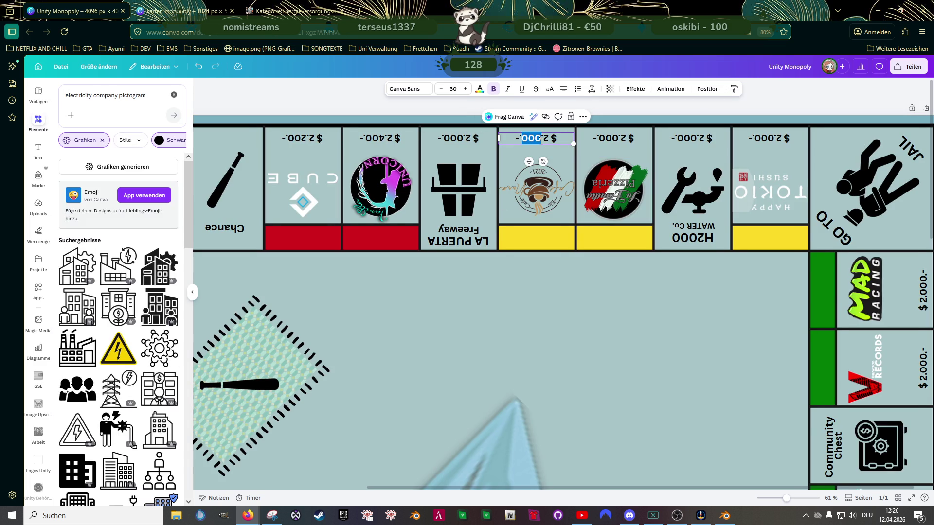
Step: Set the coffee and pizzeria square prices to $2.600.-
{"action": "left_click", "coordinate": [541, 138]}
{"action": "key", "text": "ctrl+a"}
{"action": "type", "text": "$ 2."}
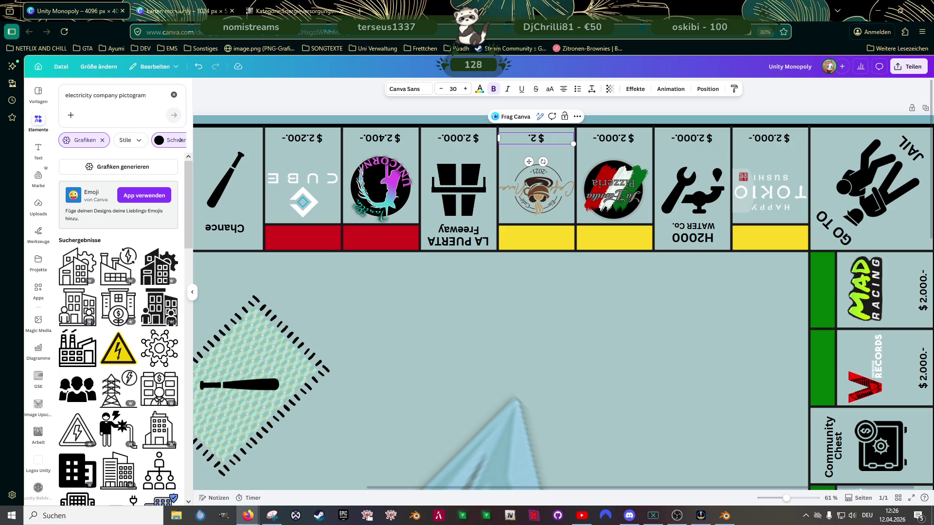
{"action": "type", "text": "600.-"}
{"action": "left_click", "coordinate": [629, 144]}
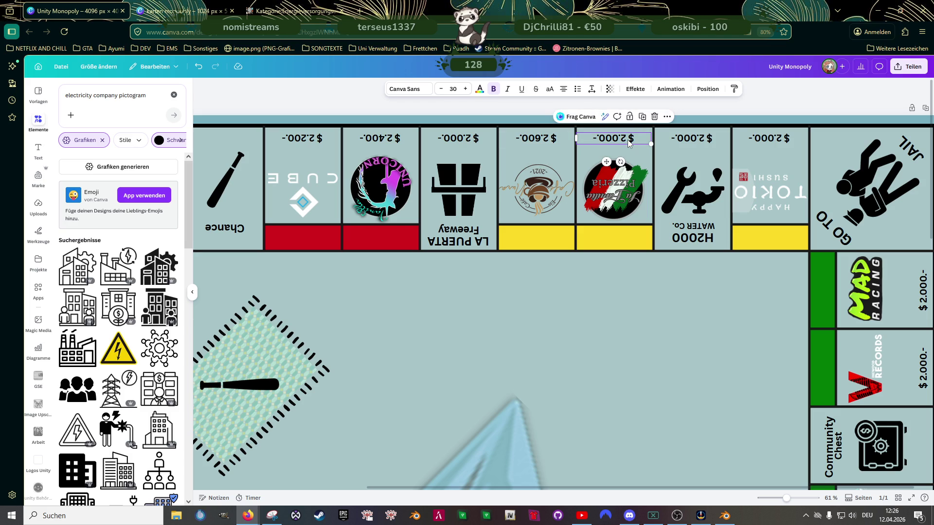
{"action": "double_click", "coordinate": [629, 140]}
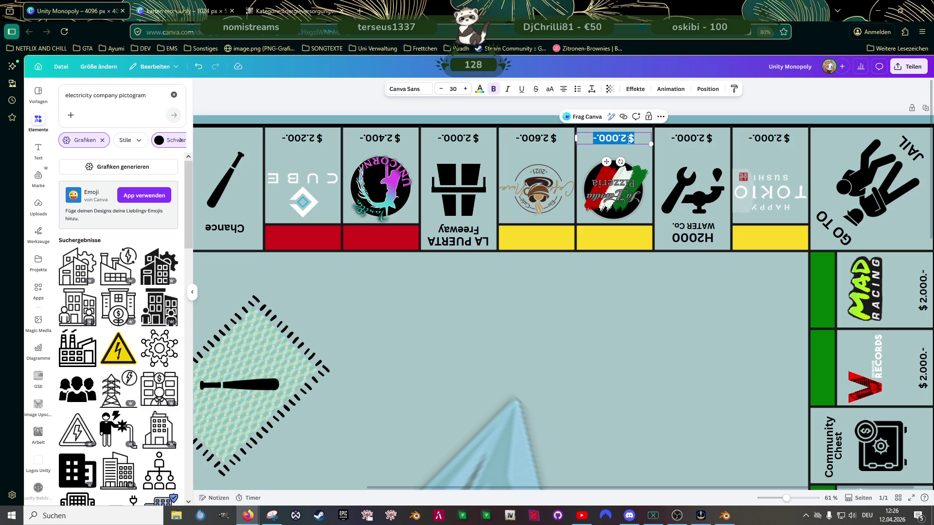
{"action": "type", "text": "$ 2.600.-"}
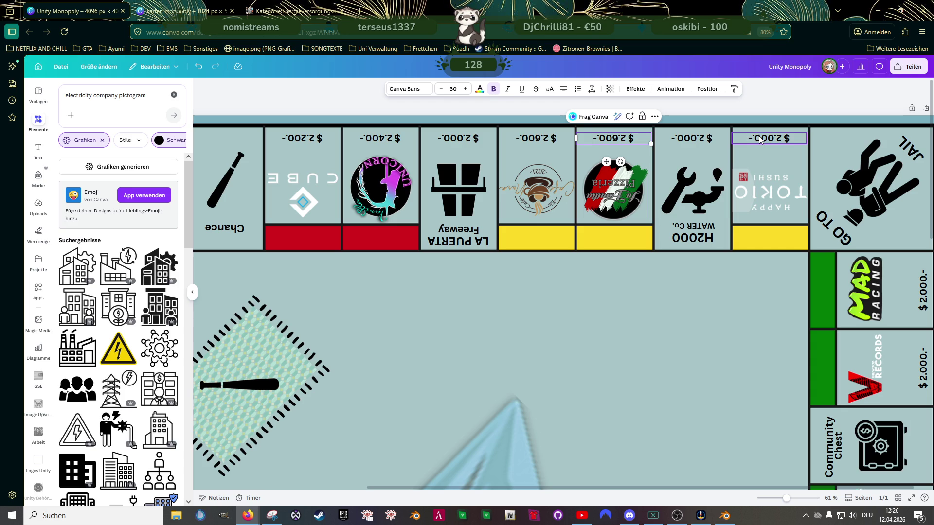
{"action": "scroll", "coordinate": [558, 294], "scroll_direction": "down", "scroll_amount": 2}
{"action": "scroll", "coordinate": [558, 294], "scroll_direction": "up", "scroll_amount": 2}
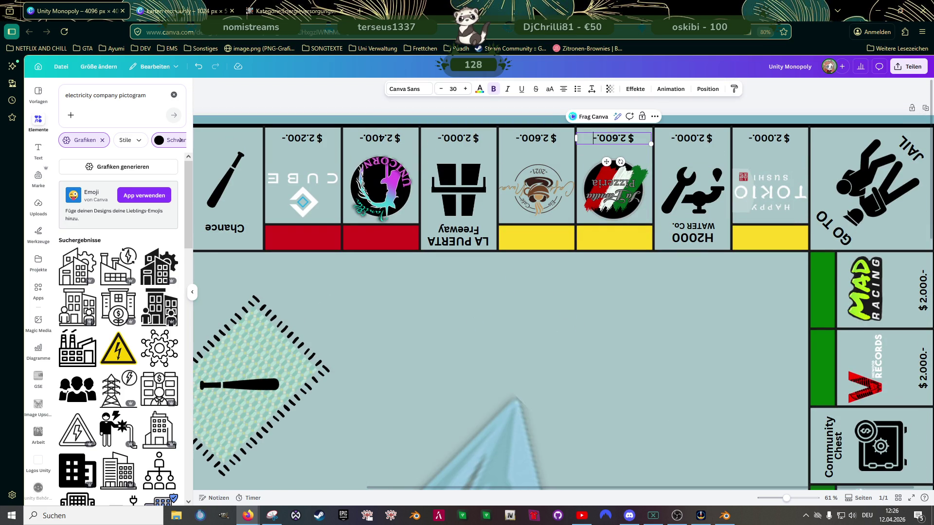
Step: Set the water company's price to $1.500.-
{"action": "left_click", "coordinate": [697, 141]}
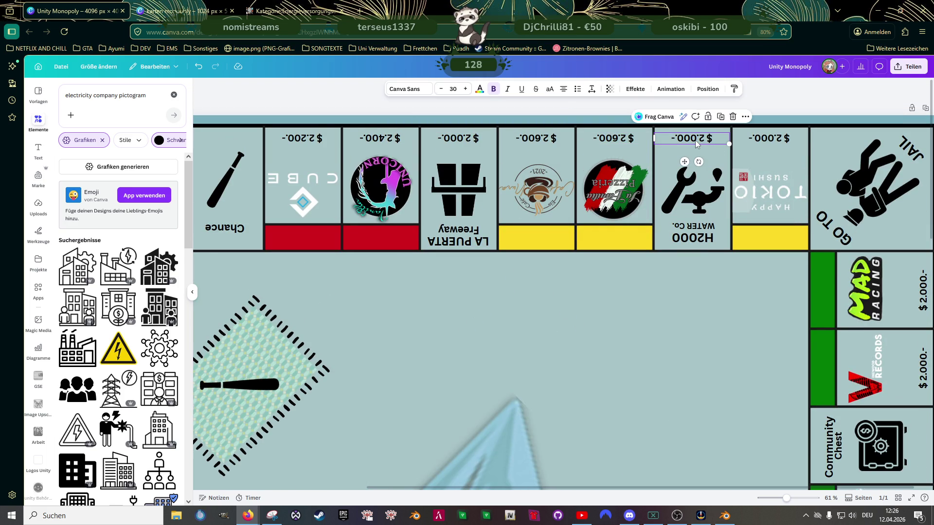
{"action": "double_click", "coordinate": [697, 140]}
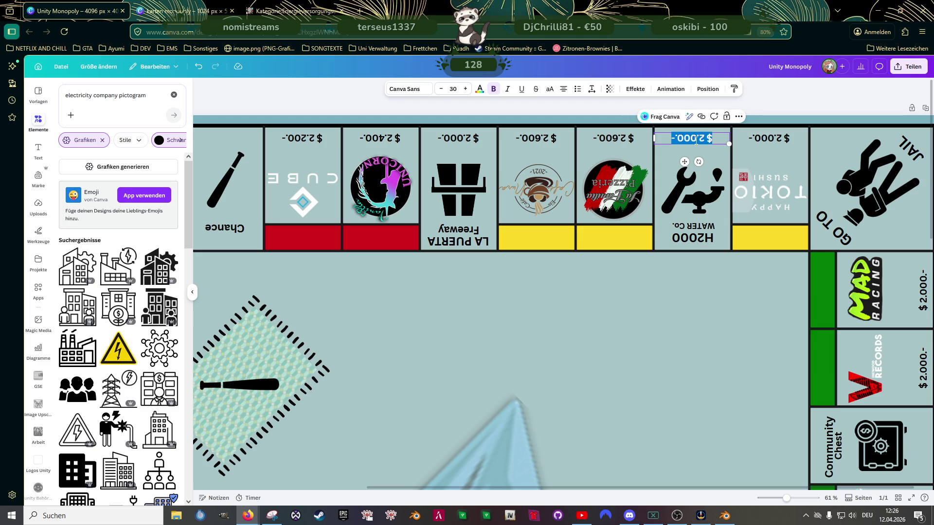
{"action": "type", "text": "1.500.-"}
{"action": "left_click", "coordinate": [661, 323]}
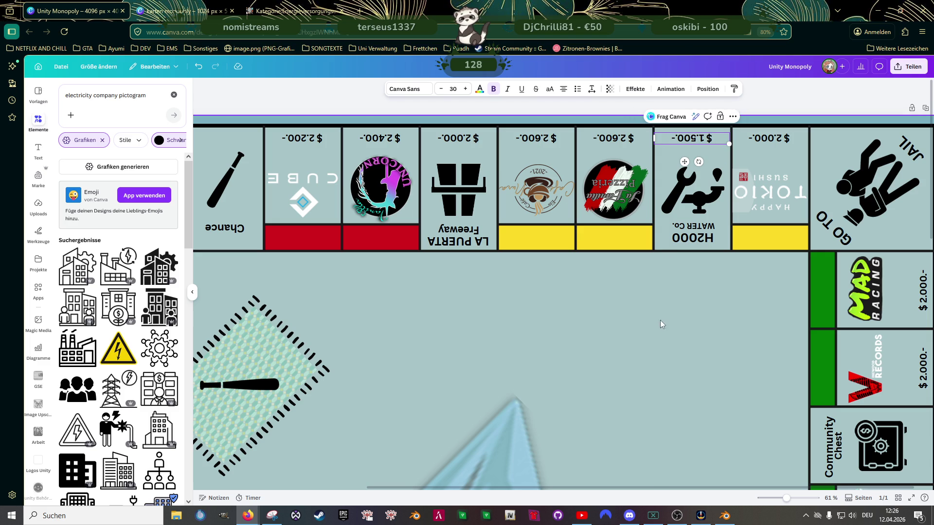
Step: Set the Tokio Sushi square's price to $2.800.-
{"action": "left_click", "coordinate": [776, 140]}
{"action": "double_click", "coordinate": [774, 138]}
{"action": "left_click", "coordinate": [775, 139]}
{"action": "double_click", "coordinate": [775, 138]}
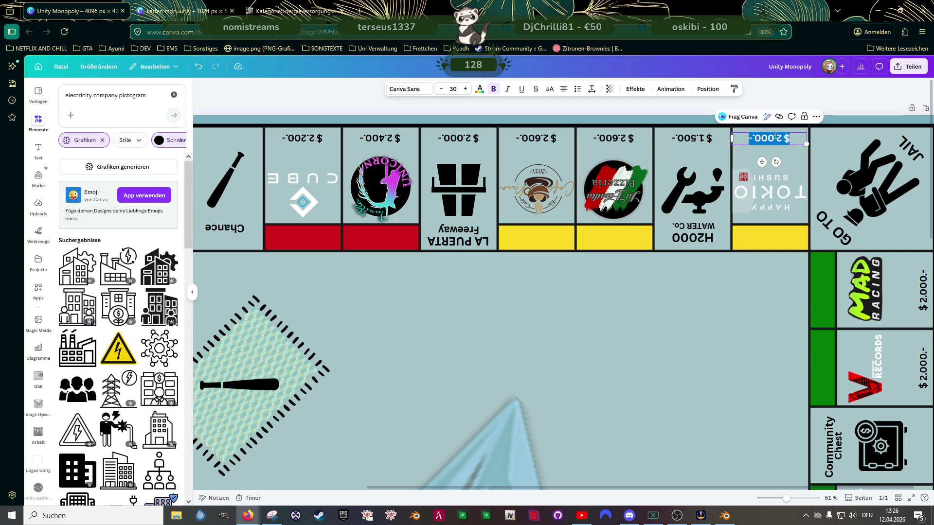
{"action": "type", "text": "2."}
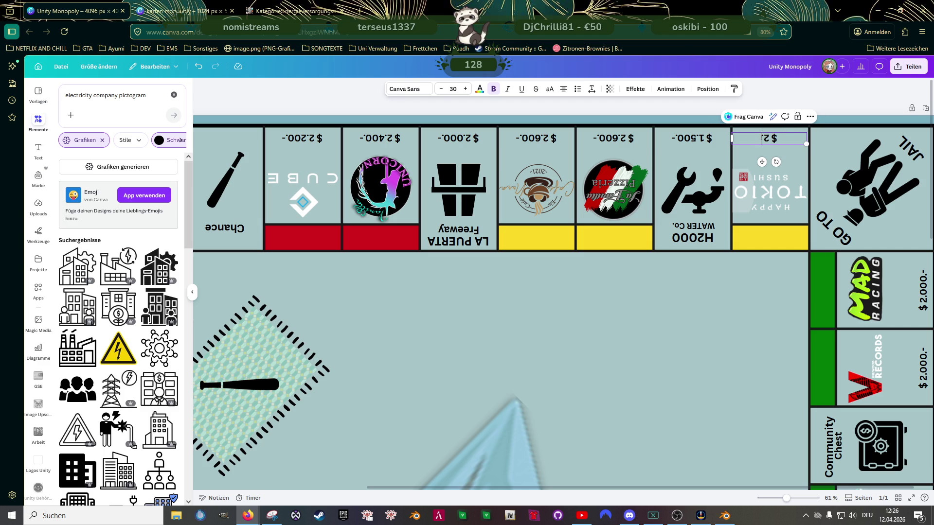
{"action": "type", "text": "800.-"}
{"action": "left_click", "coordinate": [719, 315]}
{"action": "scroll", "coordinate": [664, 345], "scroll_direction": "down", "scroll_amount": 2}
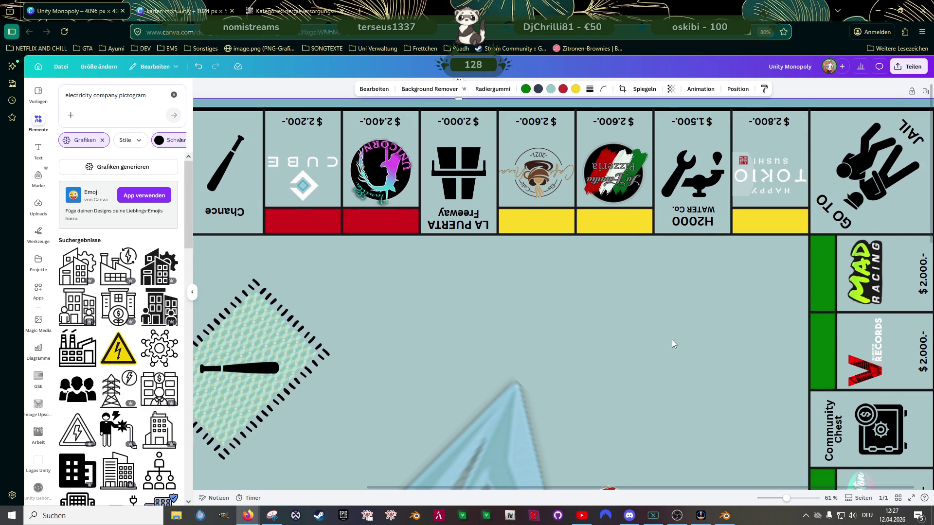
{"action": "scroll", "coordinate": [634, 295], "scroll_direction": "up", "scroll_amount": 2}
Step: Enlarge and nudge the Tokio Sushi logo, then place a copy in the board centre
{"action": "left_click", "coordinate": [747, 197]}
{"action": "left_click_drag", "start_coordinate": [786, 213], "coordinate": [788, 214]}
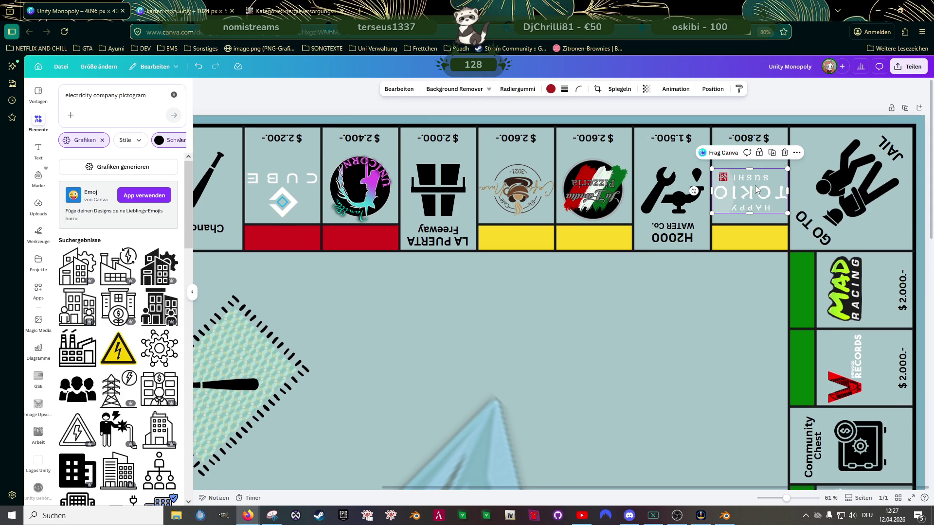
{"action": "left_click_drag", "start_coordinate": [757, 190], "coordinate": [756, 193]}
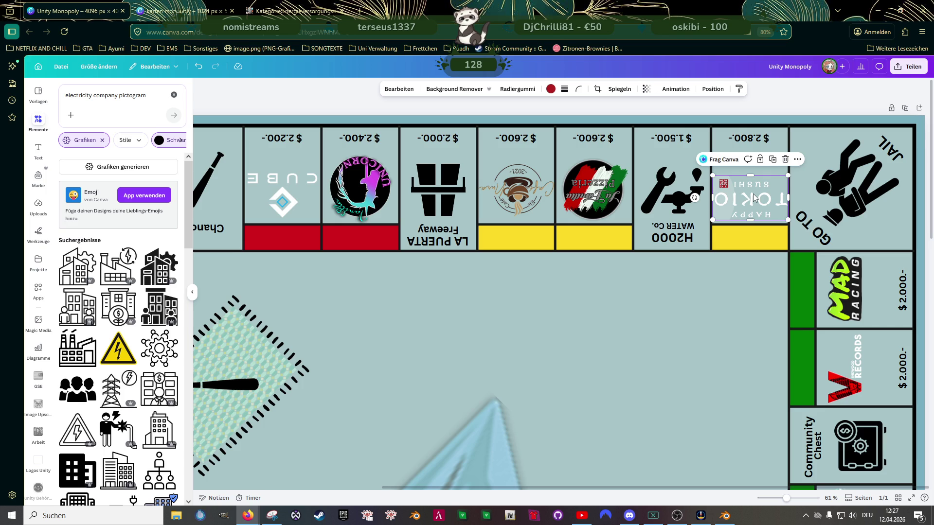
{"action": "mouse_move", "coordinate": [755, 198]}
{"action": "left_mouse_down"}
{"action": "mouse_move", "coordinate": [662, 280]}
{"action": "mouse_move", "coordinate": [628, 334]}
{"action": "mouse_move", "coordinate": [474, 332]}
{"action": "left_mouse_up"}
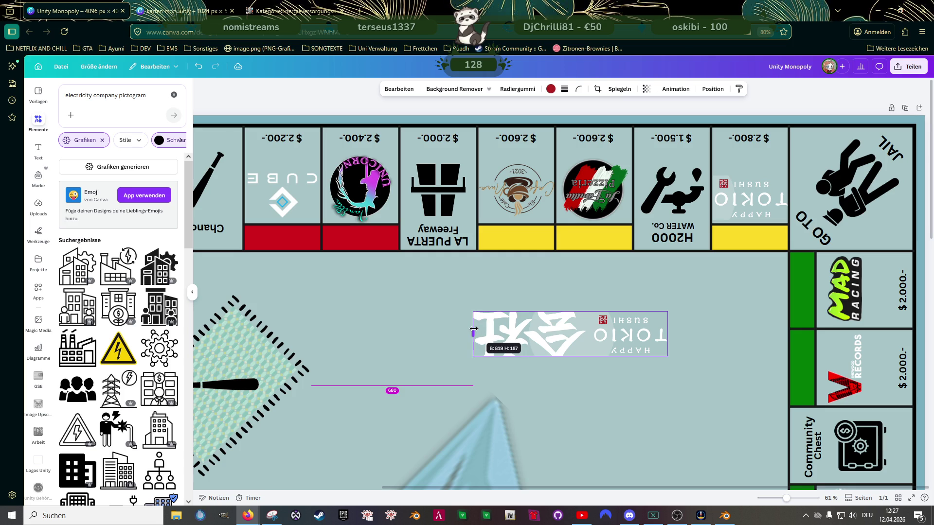
Step: Crop the centre copy down to the 会社 kanji and rotate it upright
{"action": "left_click_drag", "start_coordinate": [666, 334], "coordinate": [589, 333]}
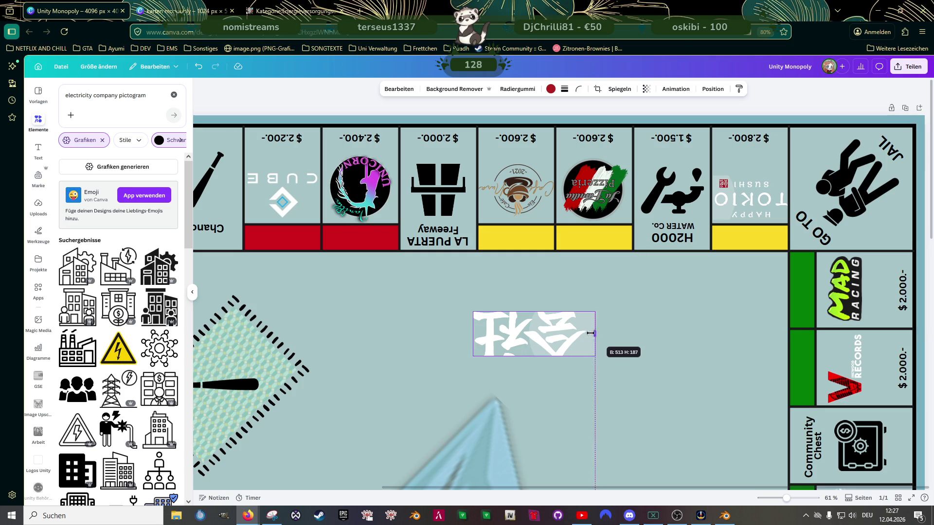
{"action": "left_click_drag", "start_coordinate": [531, 356], "coordinate": [531, 370]}
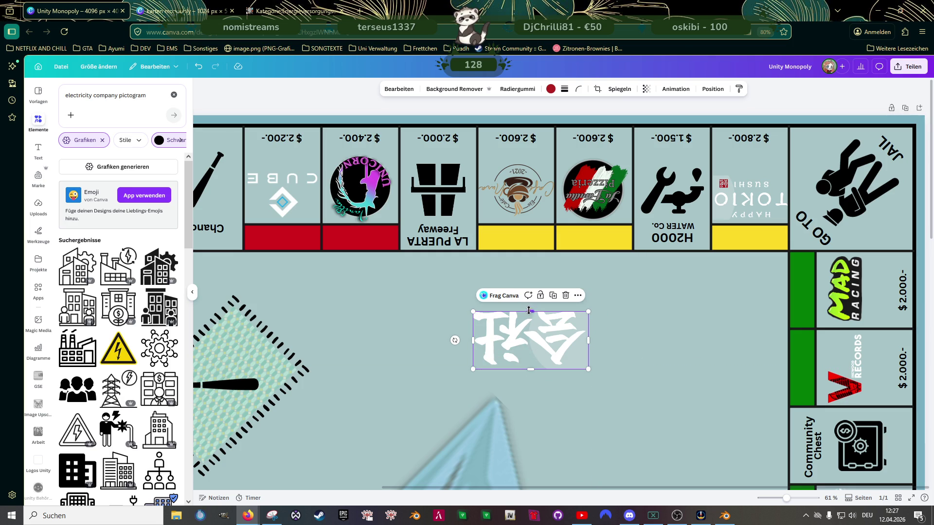
{"action": "left_click_drag", "start_coordinate": [530, 311], "coordinate": [529, 304]}
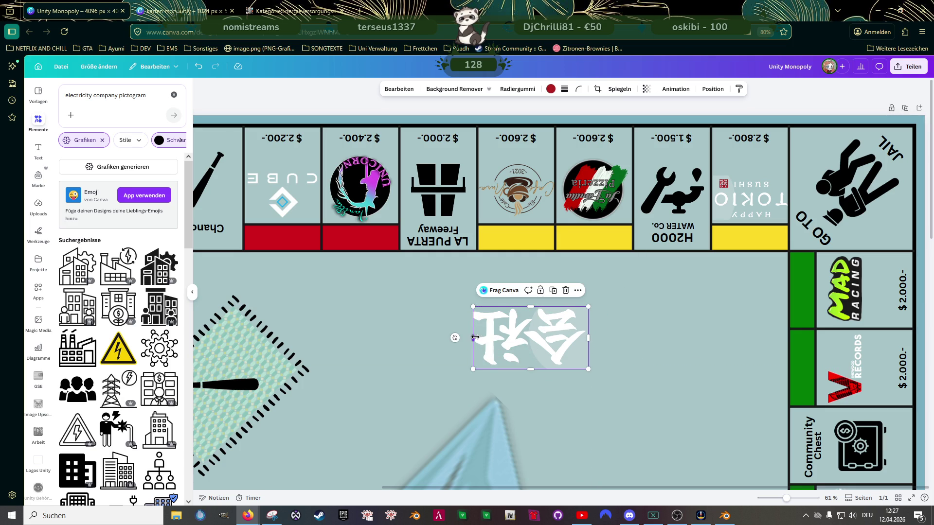
{"action": "left_click_drag", "start_coordinate": [474, 338], "coordinate": [472, 338]}
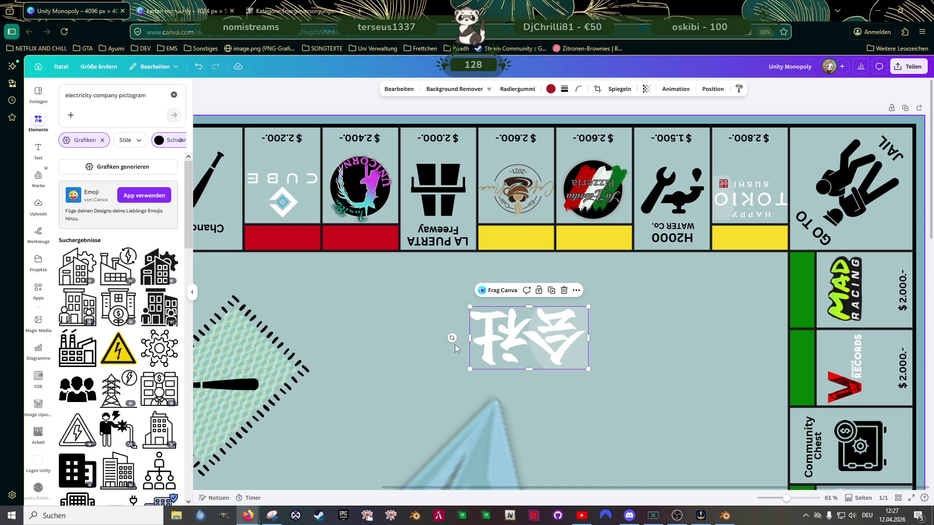
{"action": "mouse_move", "coordinate": [528, 380]}
{"action": "left_mouse_down"}
{"action": "mouse_move", "coordinate": [503, 374]}
{"action": "mouse_move", "coordinate": [593, 347]}
{"action": "left_mouse_up"}
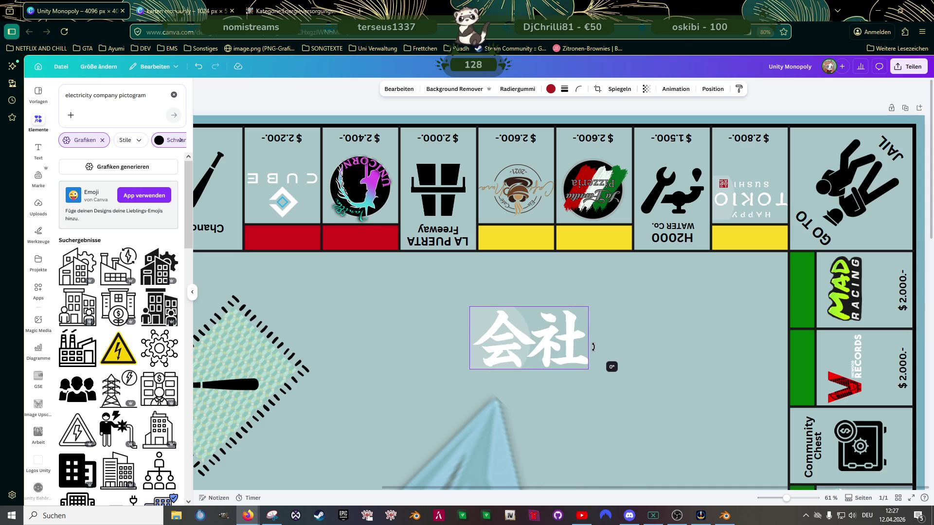
{"action": "left_click_drag", "start_coordinate": [593, 347], "coordinate": [593, 347]}
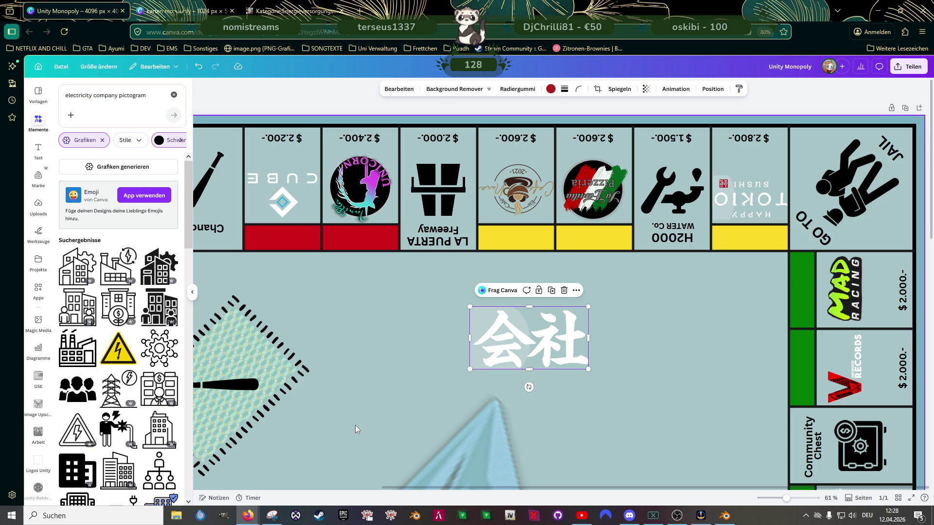
Step: Delete the 会社 kanji graphic from the board's centre
{"action": "left_click", "coordinate": [388, 369]}
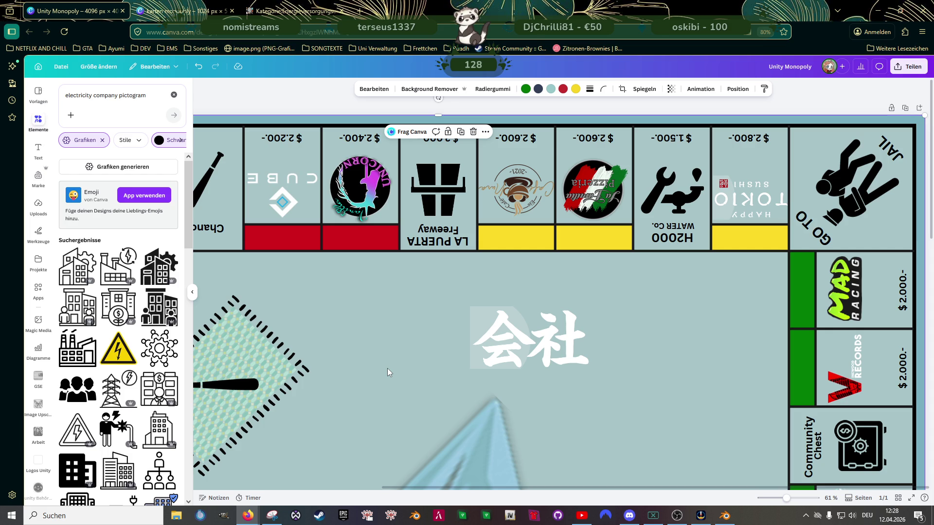
{"action": "left_click", "coordinate": [540, 349]}
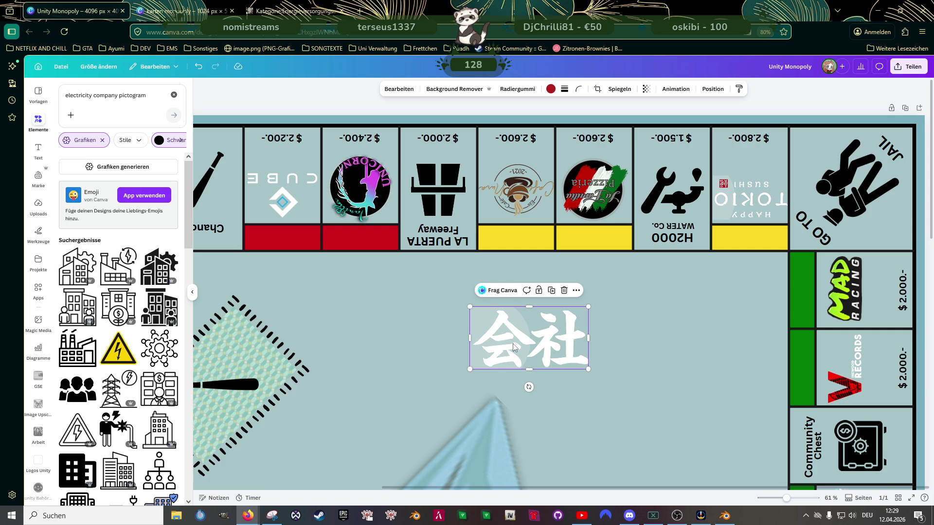
{"action": "left_click", "coordinate": [474, 343]}
{"action": "key", "text": "Delete"}
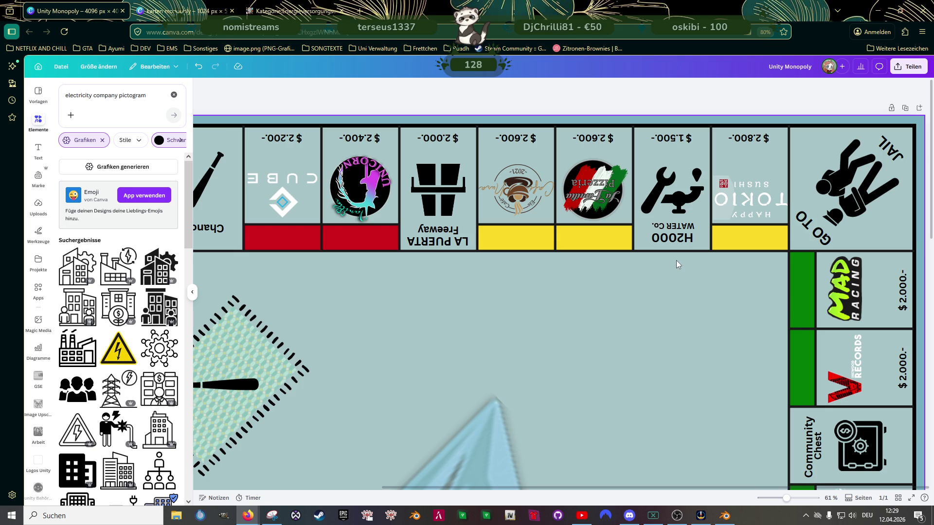
Step: Resize and reposition the MAD Racing logo within its square
{"action": "left_click", "coordinate": [844, 288]}
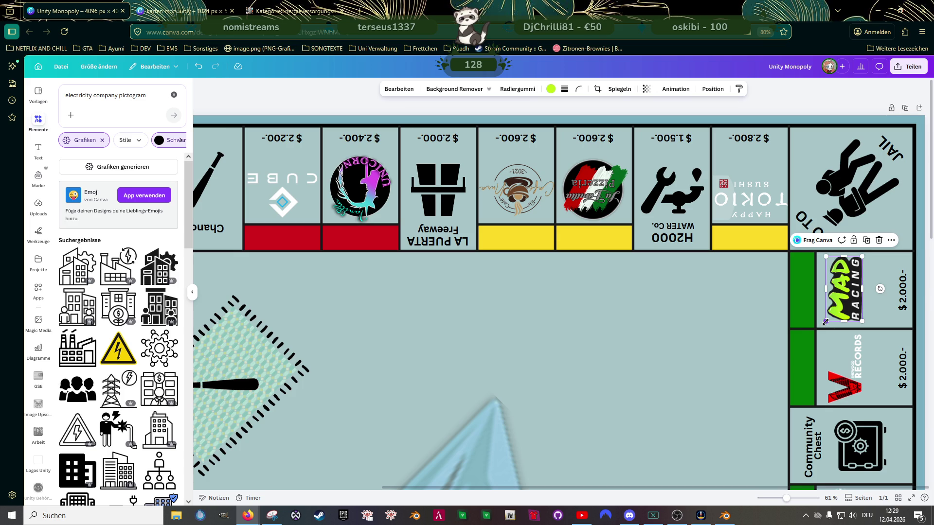
{"action": "left_click_drag", "start_coordinate": [825, 321], "coordinate": [819, 327]}
{"action": "left_click_drag", "start_coordinate": [863, 256], "coordinate": [866, 252]}
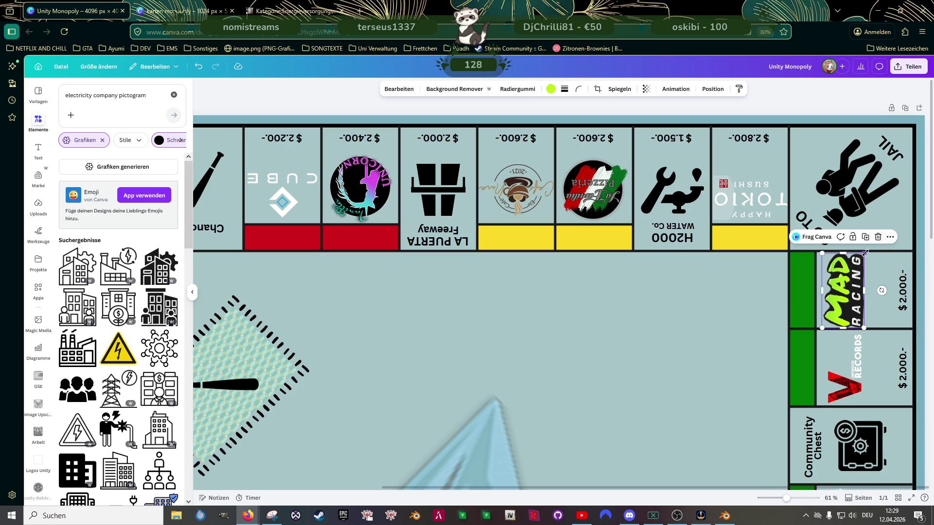
{"action": "left_click_drag", "start_coordinate": [855, 292], "coordinate": [852, 287]}
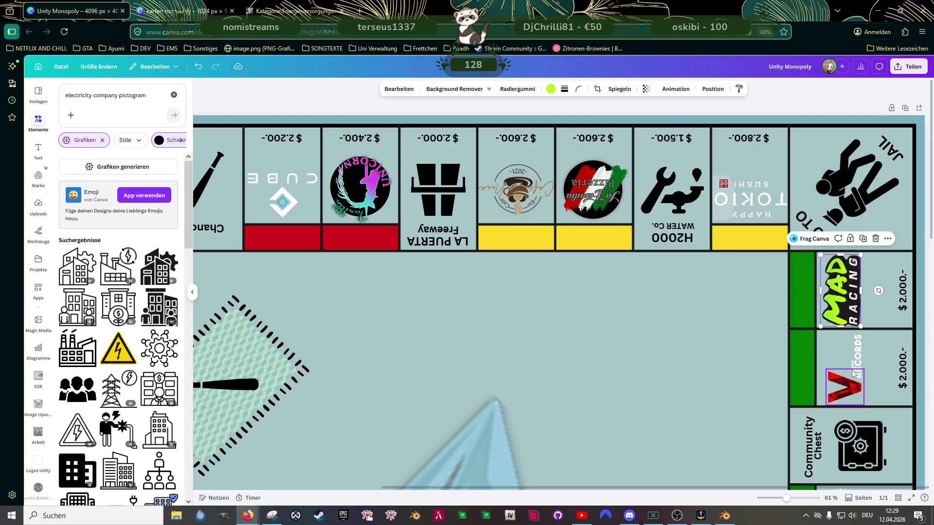
Step: Resize the Records logo and nudge the RECORDS wordmark slightly upward
{"action": "left_click", "coordinate": [852, 374]}
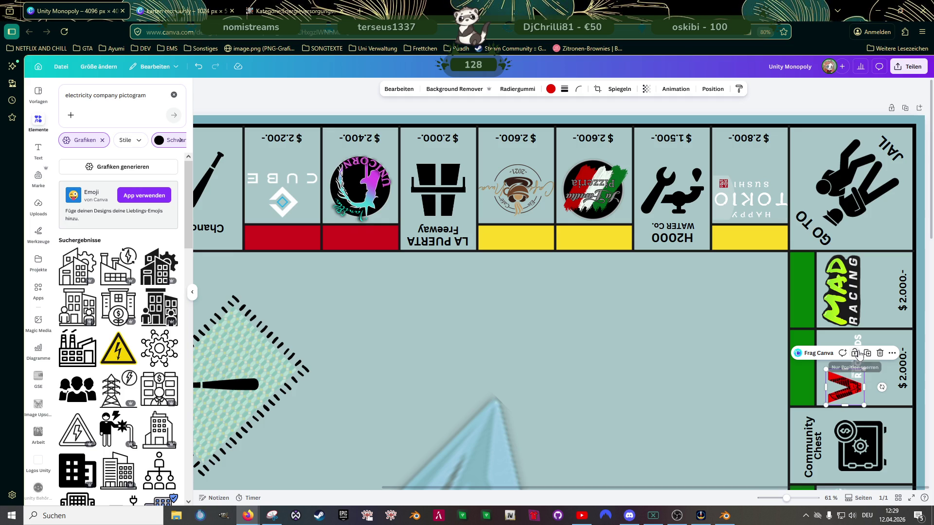
{"action": "left_click_drag", "start_coordinate": [826, 368], "coordinate": [817, 359]}
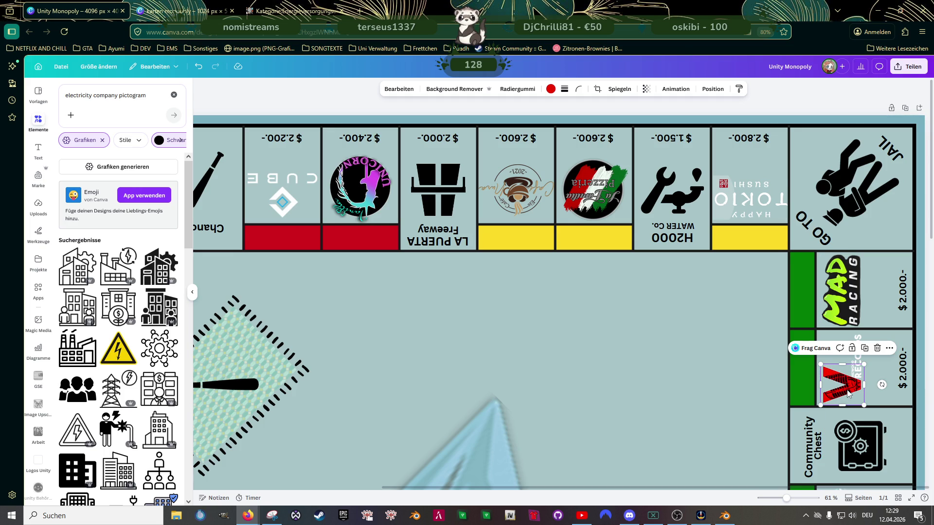
{"action": "scroll", "coordinate": [848, 392], "scroll_direction": "up", "scroll_amount": 4}
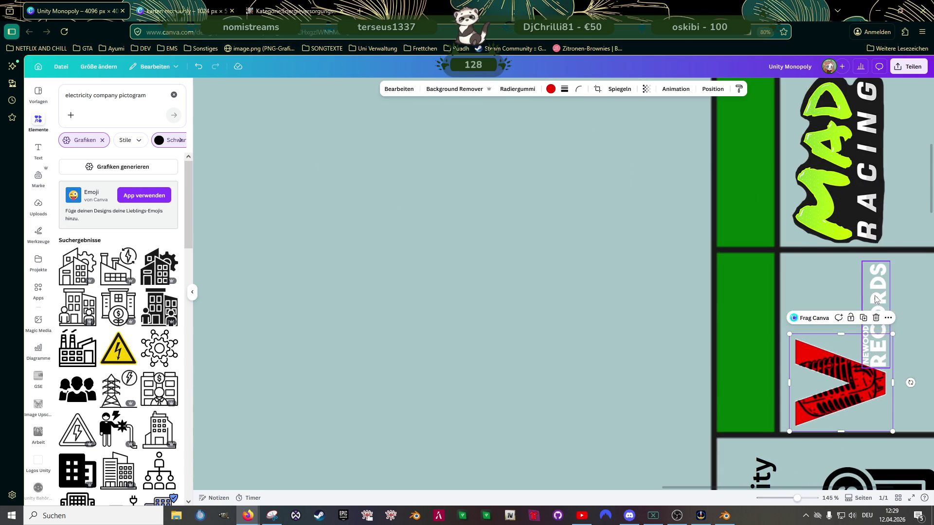
{"action": "left_click_drag", "start_coordinate": [877, 299], "coordinate": [875, 297]}
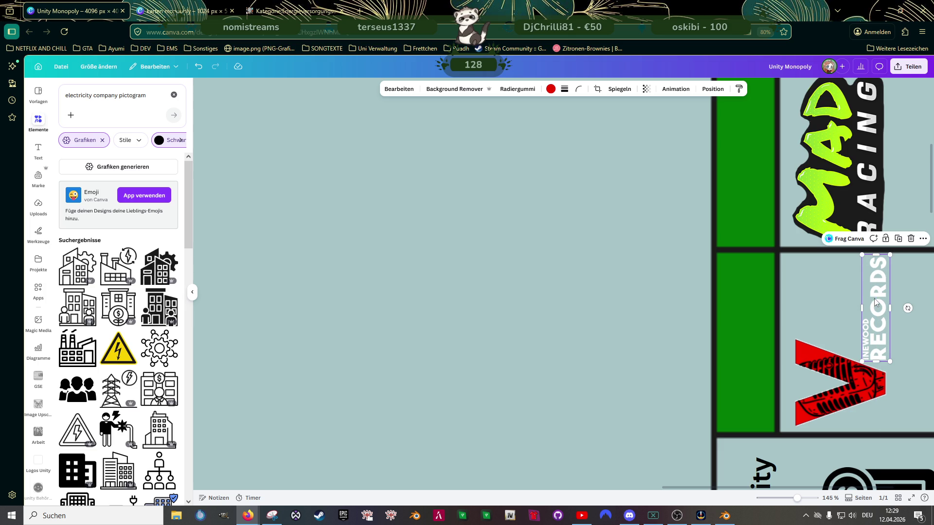
{"action": "scroll", "coordinate": [647, 307], "scroll_direction": "down", "scroll_amount": 4}
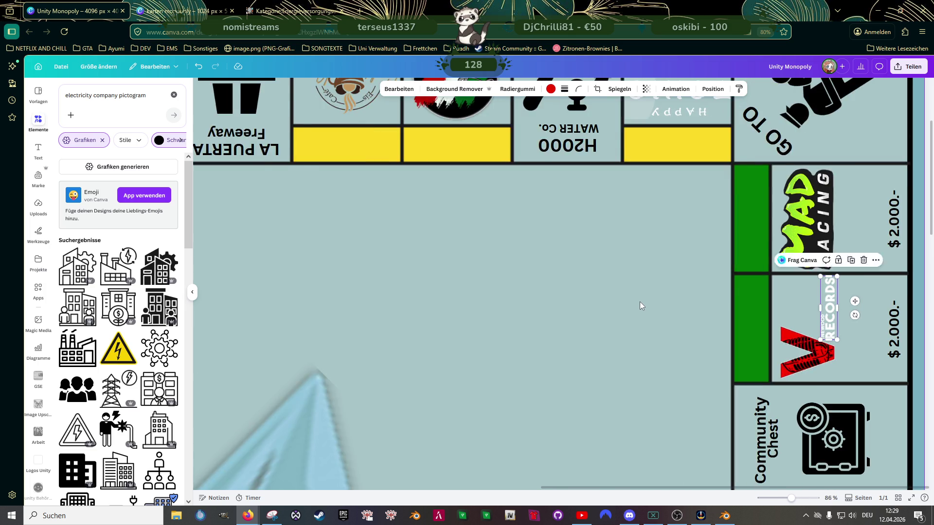
{"action": "scroll", "coordinate": [640, 301], "scroll_direction": "down", "scroll_amount": 2}
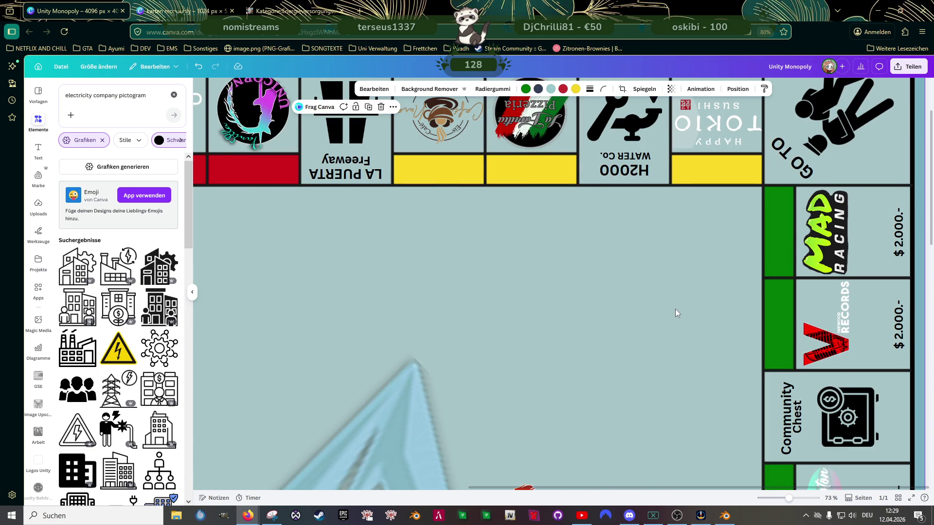
{"action": "scroll", "coordinate": [675, 309], "scroll_direction": "down", "scroll_amount": 2}
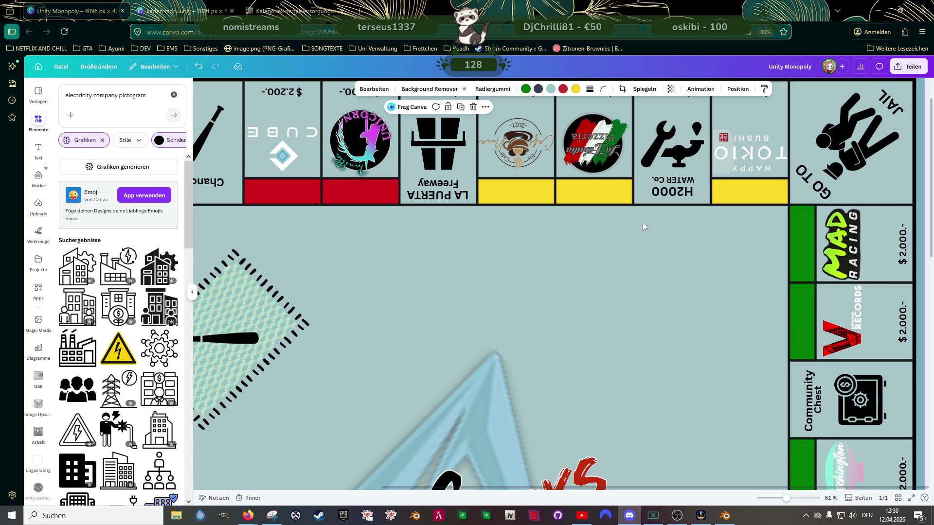
{"action": "scroll", "coordinate": [643, 223], "scroll_direction": "up", "scroll_amount": 2}
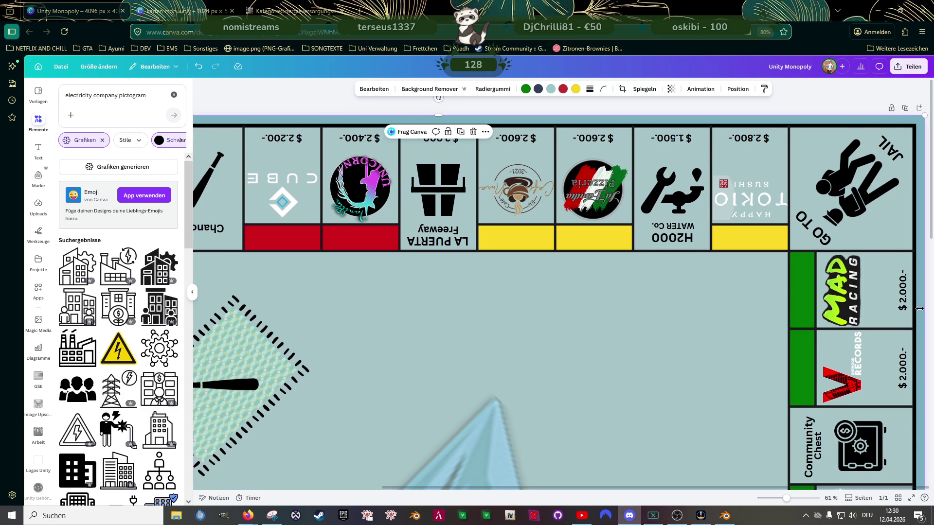
Step: Set the MAD RACING and Records tile prices to $ 3.000.-
{"action": "double_click", "coordinate": [902, 291]}
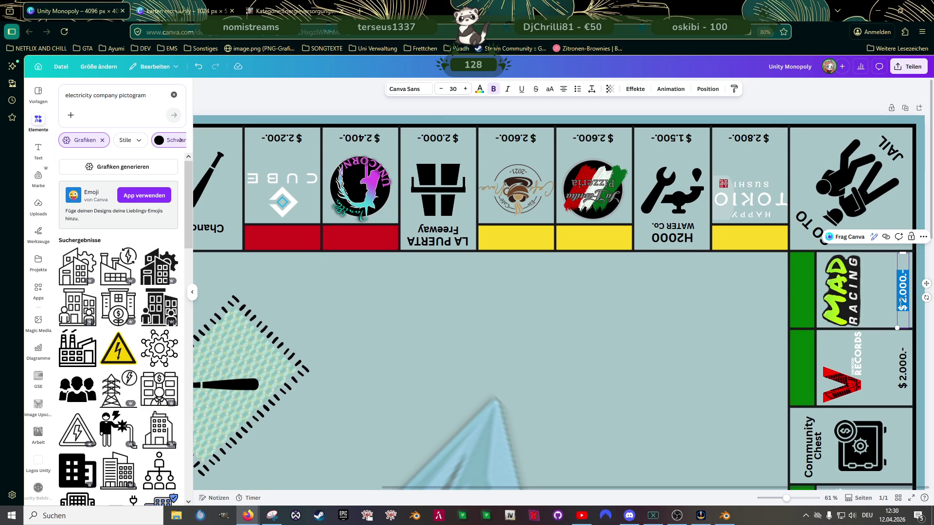
{"action": "type", "text": "$"}
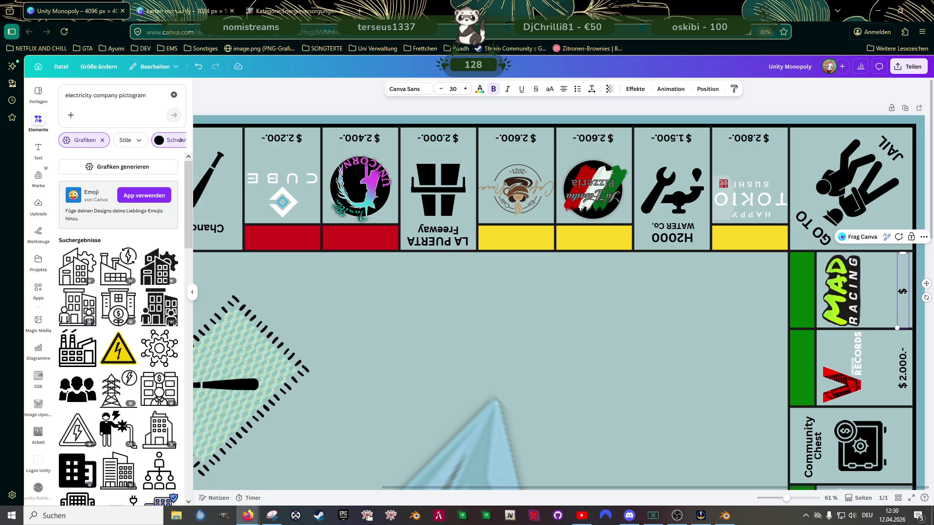
{"action": "type", "text": " 3"}
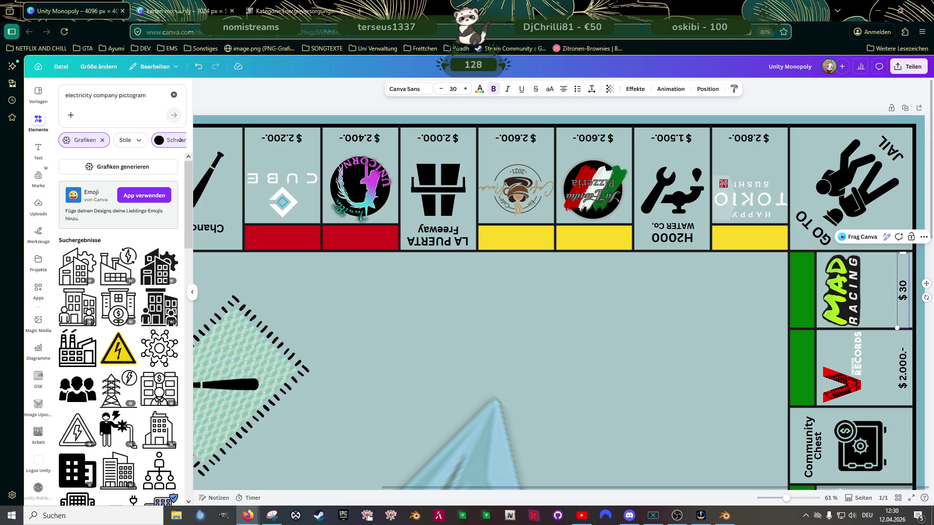
{"action": "type", "text": ".000.-"}
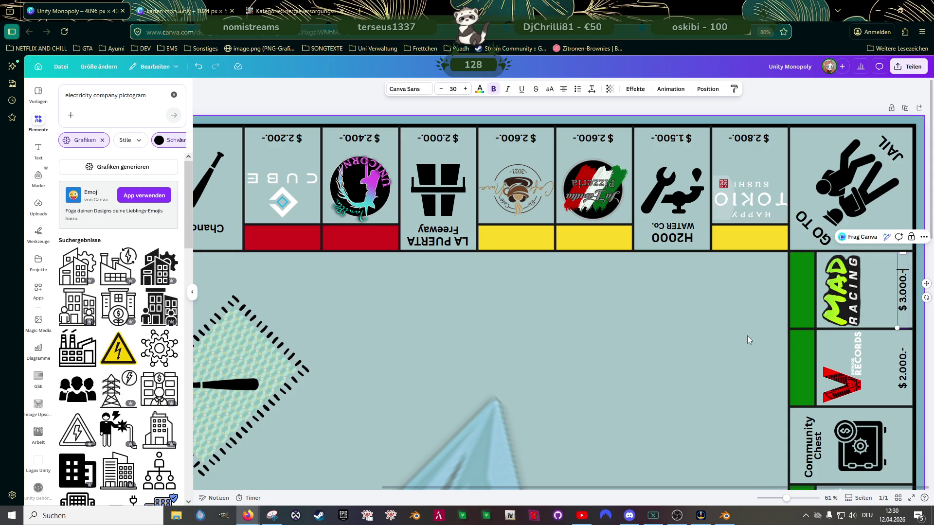
{"action": "left_click", "coordinate": [903, 368]}
{"action": "double_click", "coordinate": [903, 368]}
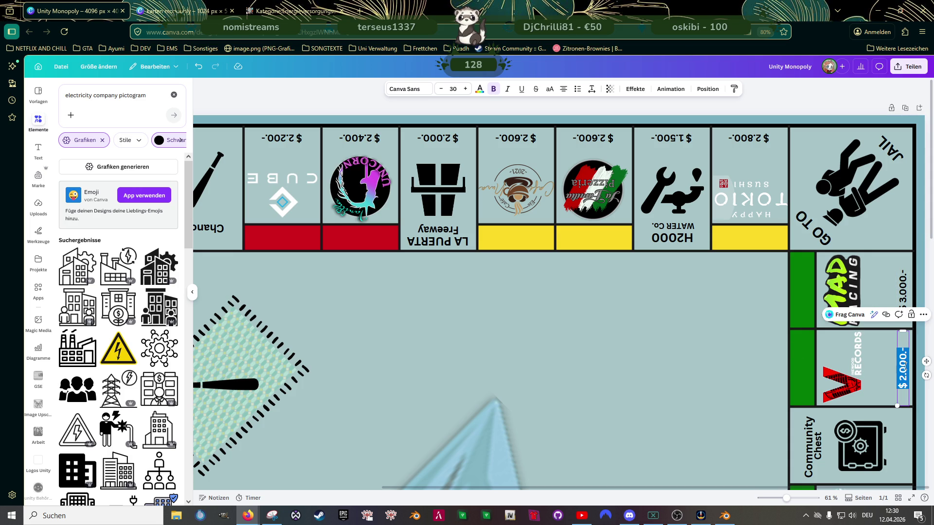
{"action": "type", "text": "$"}
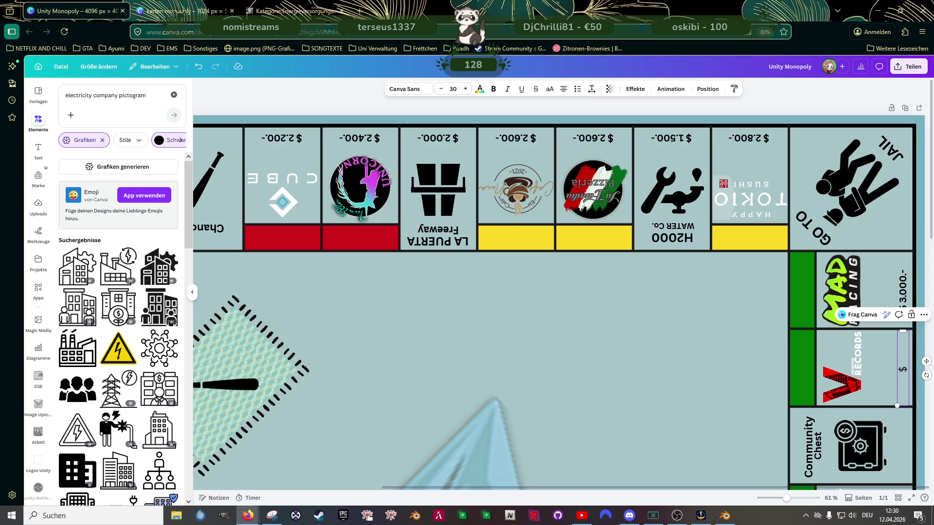
{"action": "type", "text": " 3"}
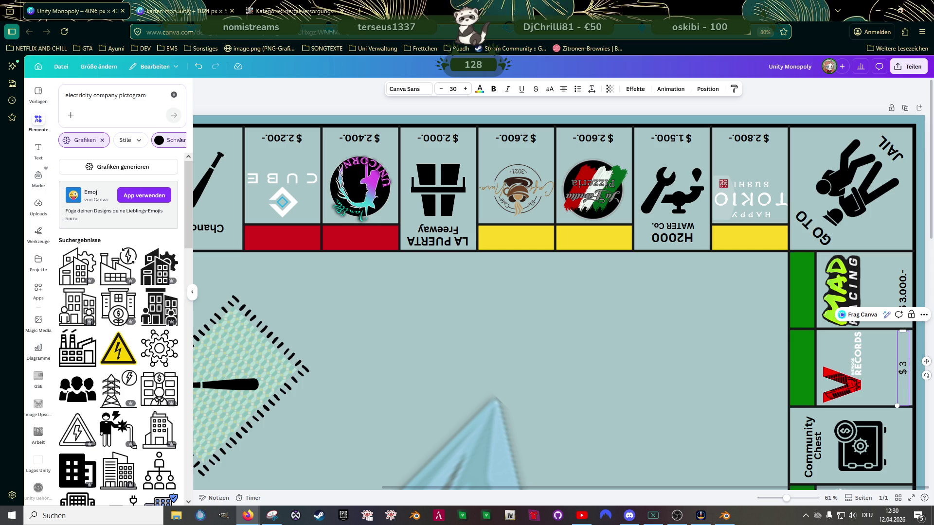
{"action": "type", "text": ".00"}
{"action": "type", "text": "0.-"}
{"action": "key", "text": "ctrl+a"}
{"action": "type", "text": "$ 3."}
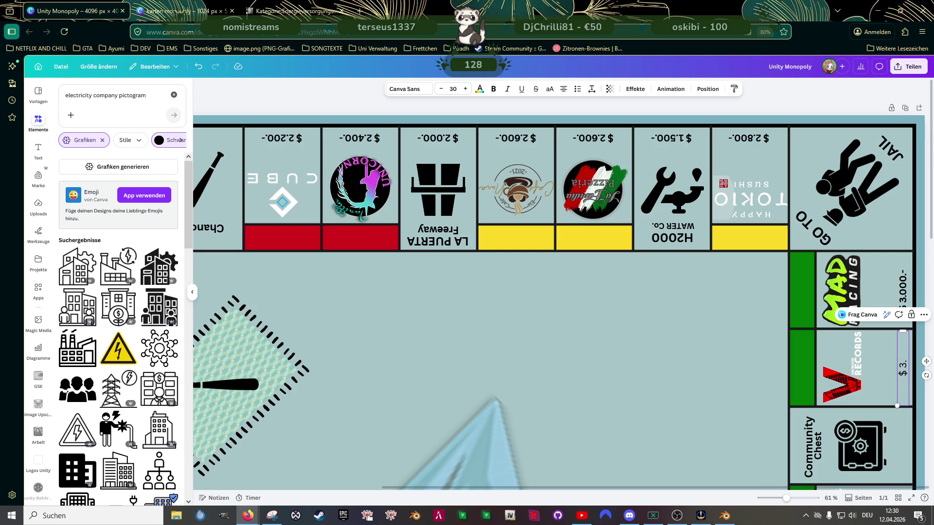
{"action": "type", "text": "000"}
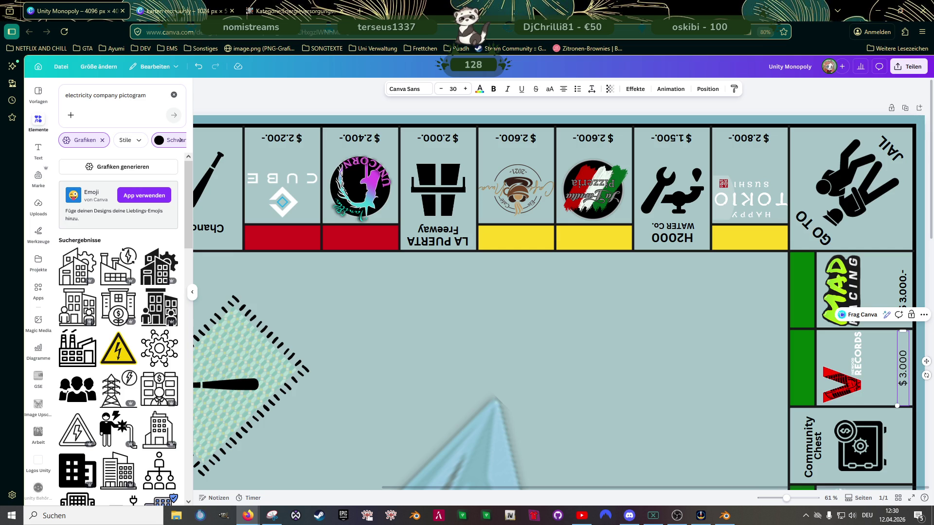
{"action": "type", "text": ".-"}
{"action": "left_click", "coordinate": [437, 182]}
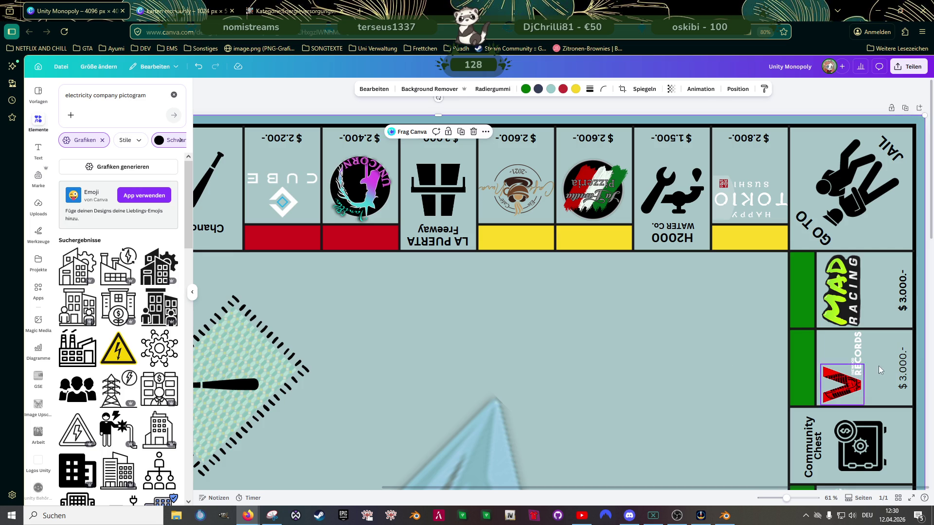
Step: Change the Broschington tile's price from $ 2.000.- to $ 3.200.-
{"action": "left_click", "coordinate": [902, 364]}
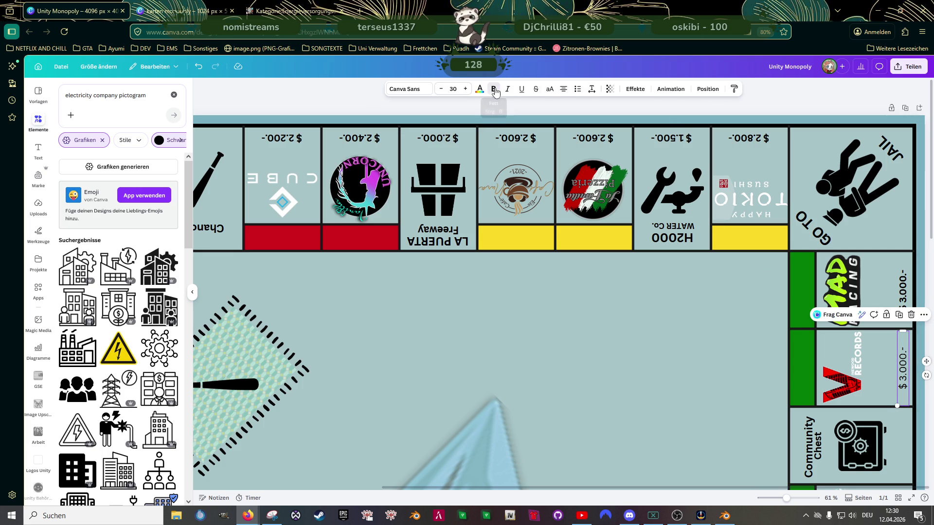
{"action": "left_click", "coordinate": [698, 352]}
{"action": "scroll", "coordinate": [730, 333], "scroll_direction": "down", "scroll_amount": 5}
{"action": "scroll", "coordinate": [730, 332], "scroll_direction": "down", "scroll_amount": 5}
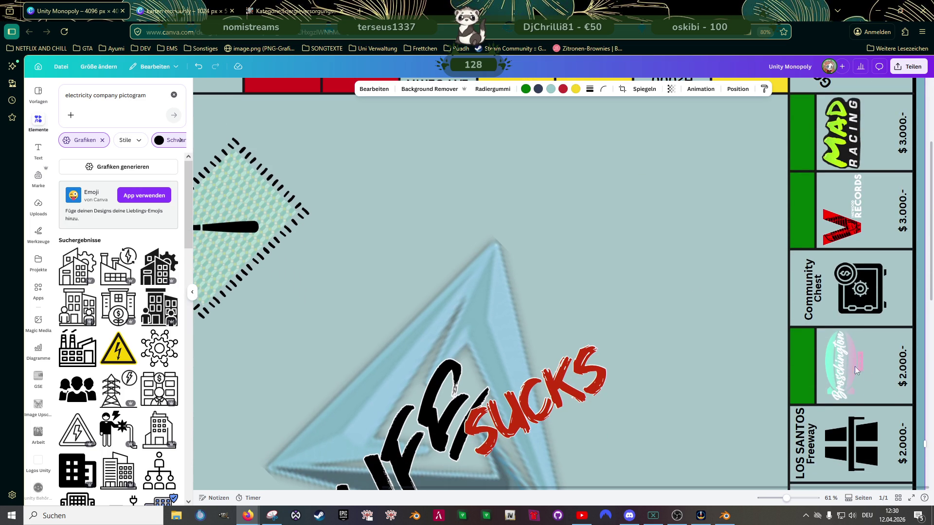
{"action": "double_click", "coordinate": [905, 368]}
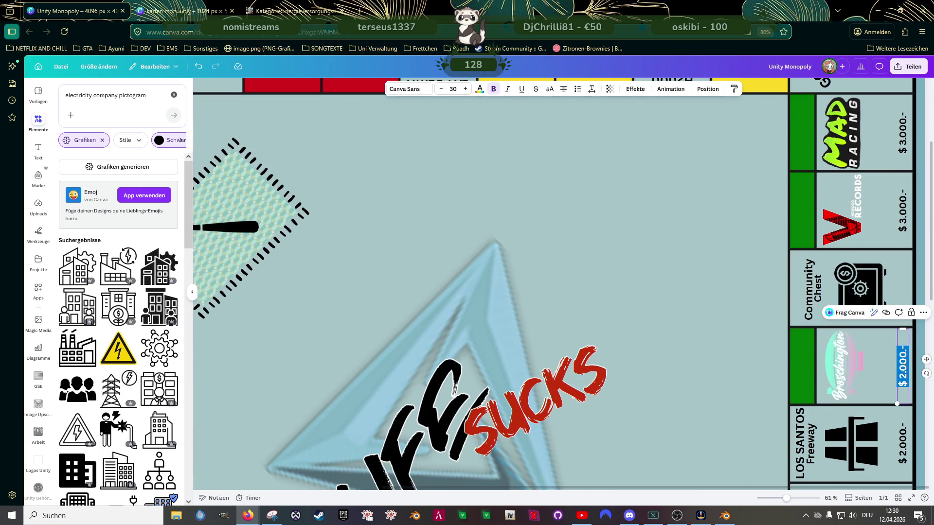
{"action": "key", "text": "BackSpace"}
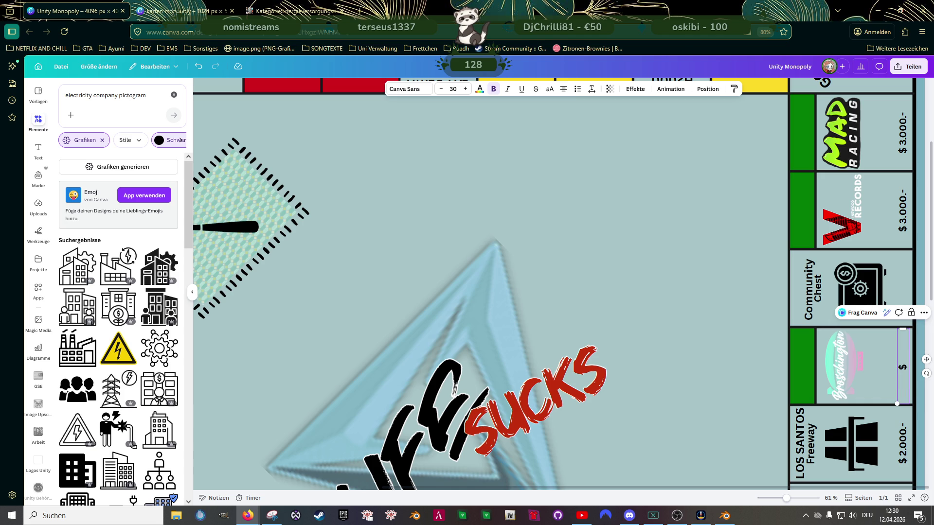
{"action": "type", "text": "3.200.-"}
{"action": "left_click", "coordinate": [748, 381]}
{"action": "scroll", "coordinate": [747, 380], "scroll_direction": "down", "scroll_amount": 5}
{"action": "scroll", "coordinate": [801, 337], "scroll_direction": "up", "scroll_amount": 4}
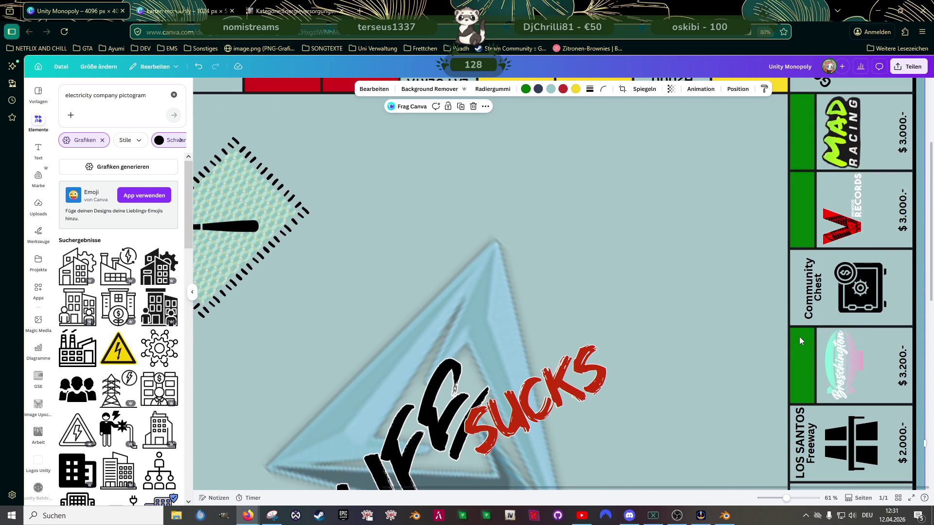
{"action": "scroll", "coordinate": [857, 386], "scroll_direction": "up", "scroll_amount": 5}
{"action": "scroll", "coordinate": [856, 384], "scroll_direction": "up", "scroll_amount": 3}
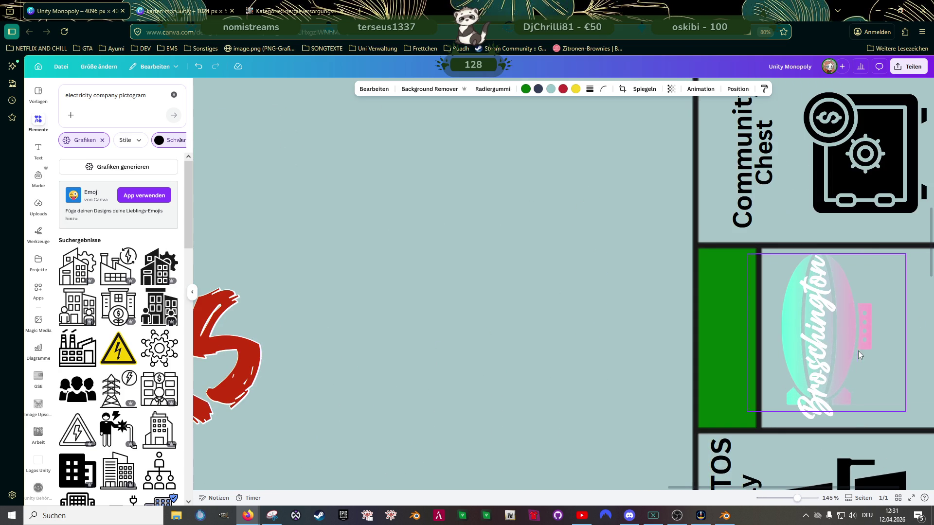
Step: Enlarge the Broschington logo and shift it slightly right to fit its tile
{"action": "left_click", "coordinate": [862, 339]}
{"action": "left_click_drag", "start_coordinate": [747, 253], "coordinate": [743, 250]}
{"action": "left_click_drag", "start_coordinate": [905, 412], "coordinate": [914, 423]}
{"action": "left_click", "coordinate": [818, 336]}
{"action": "left_click_drag", "start_coordinate": [858, 253], "coordinate": [859, 251]}
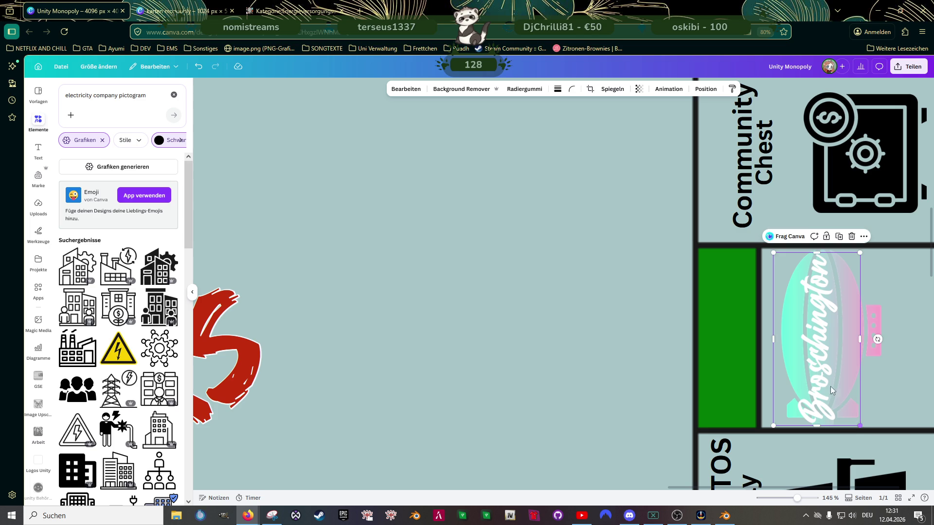
{"action": "left_click_drag", "start_coordinate": [815, 337], "coordinate": [821, 341]}
{"action": "left_click", "coordinate": [583, 317]}
{"action": "scroll", "coordinate": [606, 297], "scroll_direction": "down", "scroll_amount": 3}
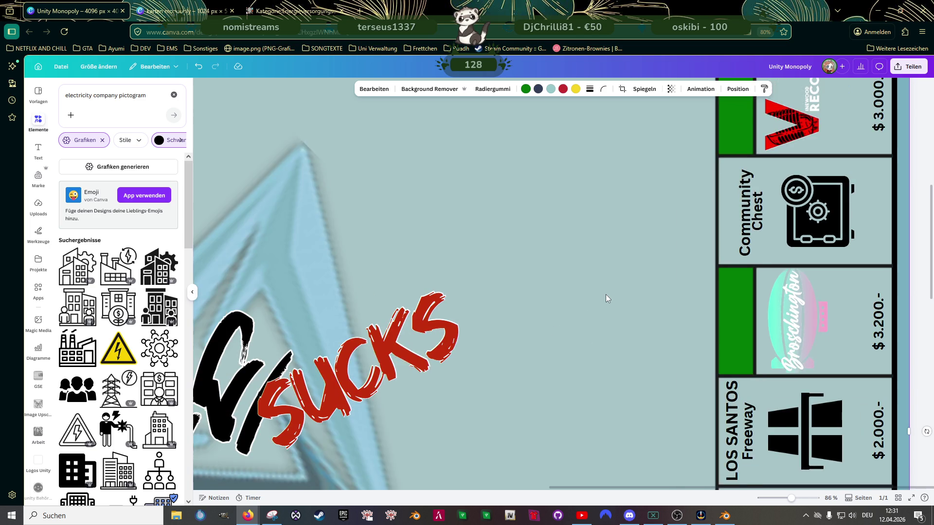
{"action": "scroll", "coordinate": [646, 301], "scroll_direction": "down", "scroll_amount": 3}
{"action": "scroll", "coordinate": [667, 295], "scroll_direction": "down", "scroll_amount": 2}
{"action": "scroll", "coordinate": [705, 308], "scroll_direction": "down", "scroll_amount": 1}
Step: Trim the KIKKA WEAR logo's top and bottom edges
{"action": "left_click", "coordinate": [816, 427]}
{"action": "scroll", "coordinate": [816, 427], "scroll_direction": "up", "scroll_amount": 4}
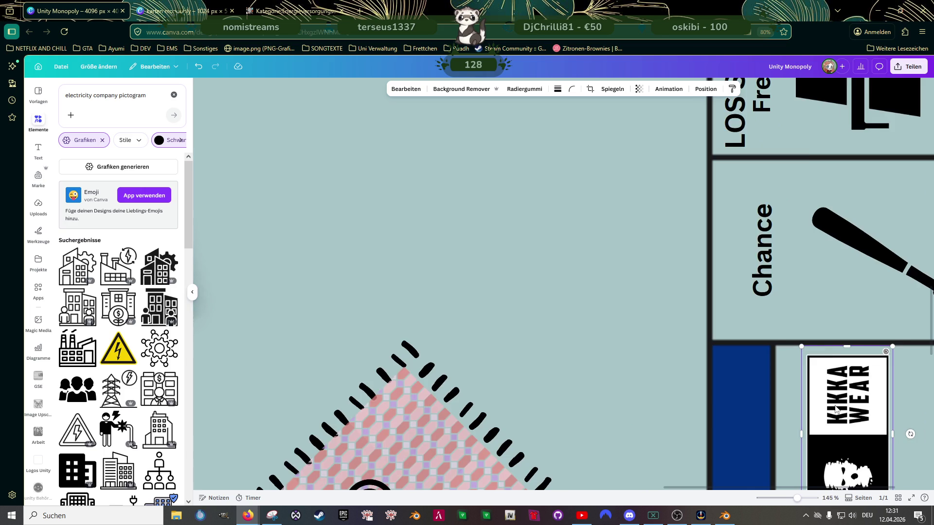
{"action": "scroll", "coordinate": [831, 411], "scroll_direction": "up", "scroll_amount": 2}
{"action": "left_click_drag", "start_coordinate": [848, 333], "coordinate": [849, 344]}
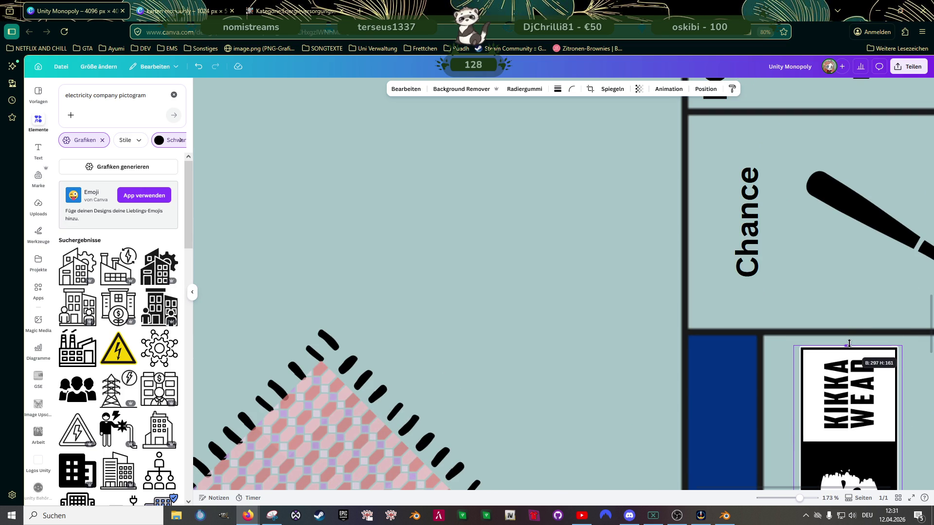
{"action": "scroll", "coordinate": [847, 343], "scroll_direction": "up", "scroll_amount": 5}
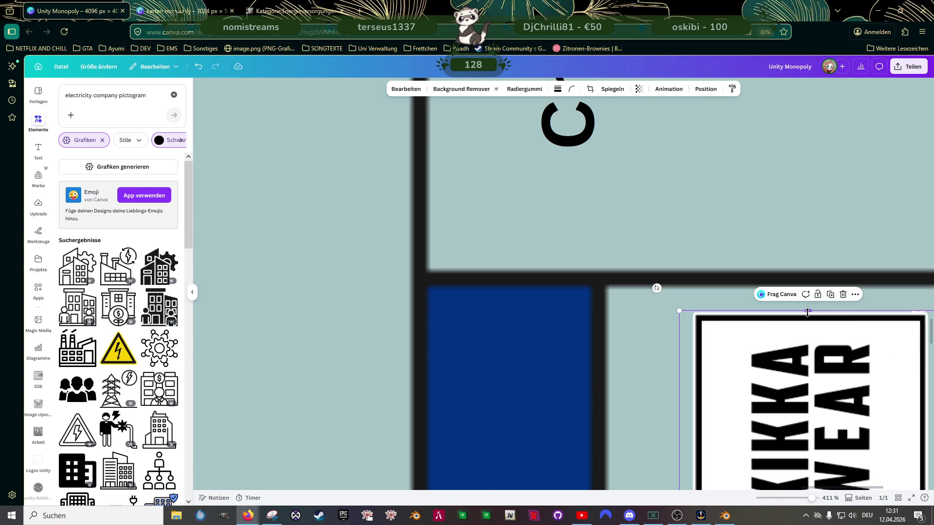
{"action": "left_click_drag", "start_coordinate": [808, 312], "coordinate": [807, 313]}
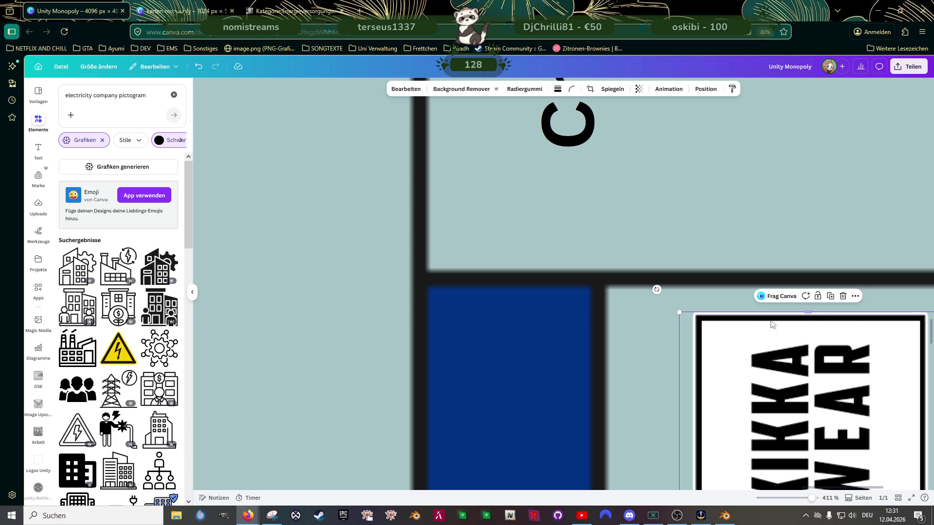
{"action": "scroll", "coordinate": [786, 325], "scroll_direction": "down", "scroll_amount": 4}
{"action": "scroll", "coordinate": [766, 332], "scroll_direction": "down", "scroll_amount": 4}
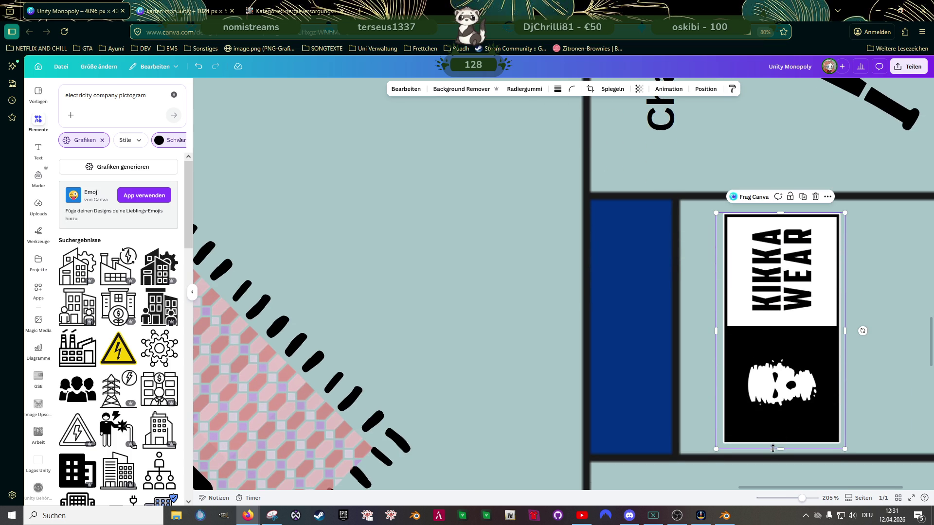
{"action": "scroll", "coordinate": [775, 449], "scroll_direction": "up", "scroll_amount": 2}
{"action": "scroll", "coordinate": [775, 449], "scroll_direction": "up", "scroll_amount": 2}
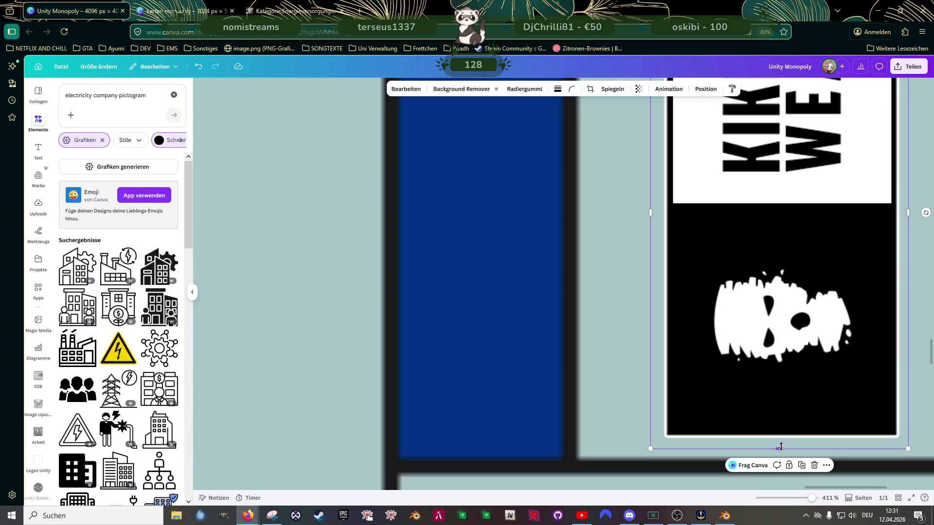
{"action": "left_click_drag", "start_coordinate": [781, 448], "coordinate": [779, 439]}
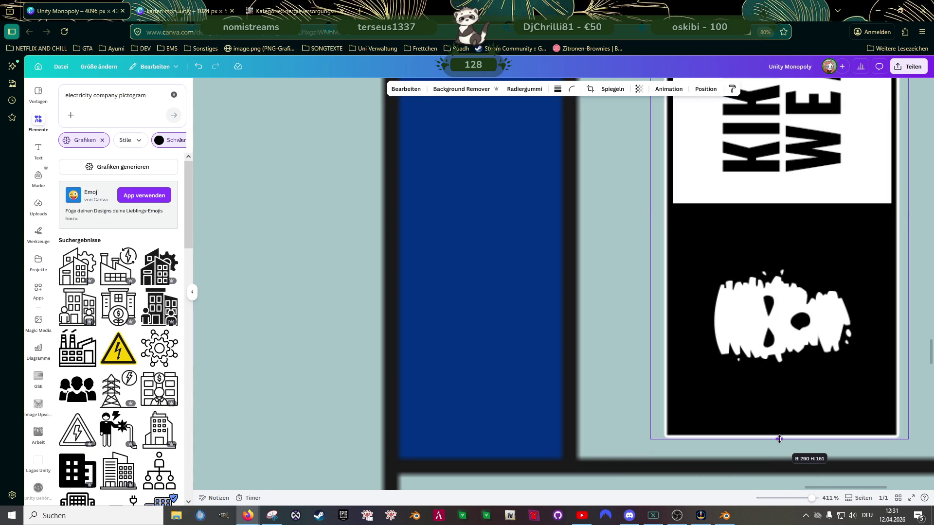
{"action": "scroll", "coordinate": [759, 384], "scroll_direction": "down", "scroll_amount": 3}
Step: Enlarge the KIKKA WEAR logo slightly and centre it in its blue tile
{"action": "left_click_drag", "start_coordinate": [695, 417], "coordinate": [690, 424]}
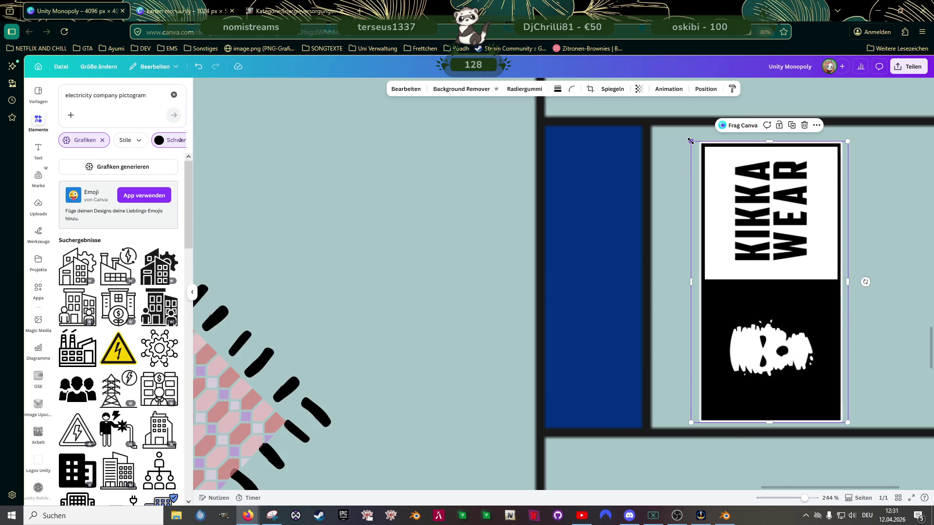
{"action": "left_click_drag", "start_coordinate": [690, 141], "coordinate": [683, 134]}
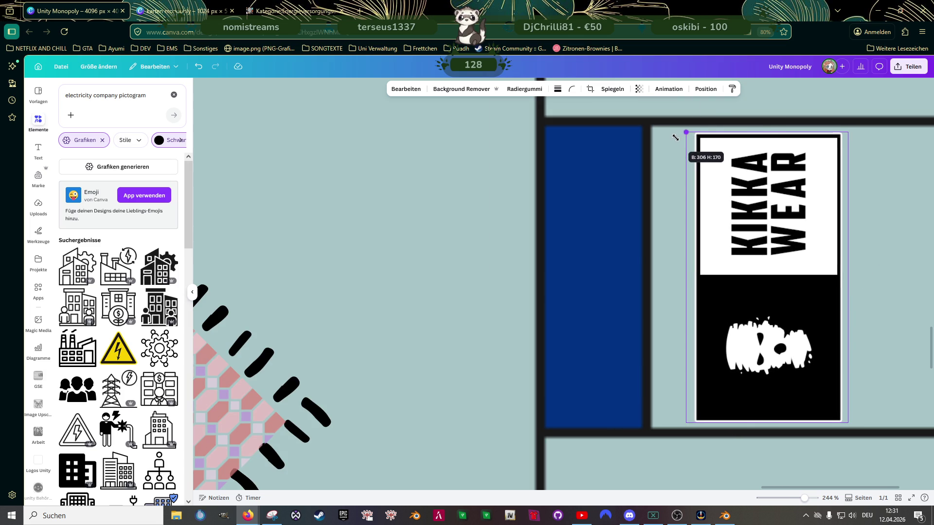
{"action": "left_click_drag", "start_coordinate": [742, 265], "coordinate": [733, 262]}
{"action": "scroll", "coordinate": [722, 253], "scroll_direction": "down", "scroll_amount": 3}
{"action": "scroll", "coordinate": [721, 253], "scroll_direction": "down", "scroll_amount": 3}
{"action": "scroll", "coordinate": [729, 268], "scroll_direction": "up", "scroll_amount": 3}
{"action": "scroll", "coordinate": [732, 270], "scroll_direction": "up", "scroll_amount": 3}
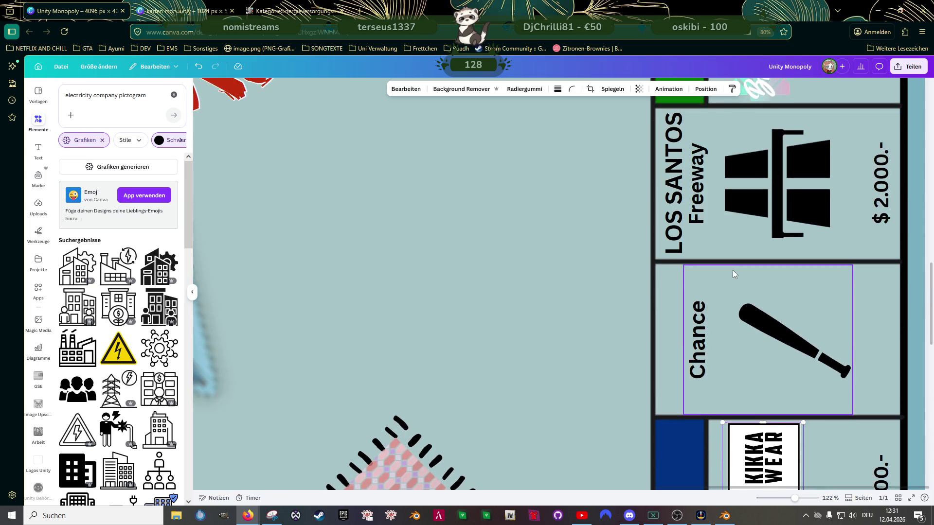
{"action": "scroll", "coordinate": [733, 271], "scroll_direction": "up", "scroll_amount": 2}
{"action": "scroll", "coordinate": [733, 270], "scroll_direction": "down", "scroll_amount": 4}
{"action": "scroll", "coordinate": [736, 289], "scroll_direction": "down", "scroll_amount": 2}
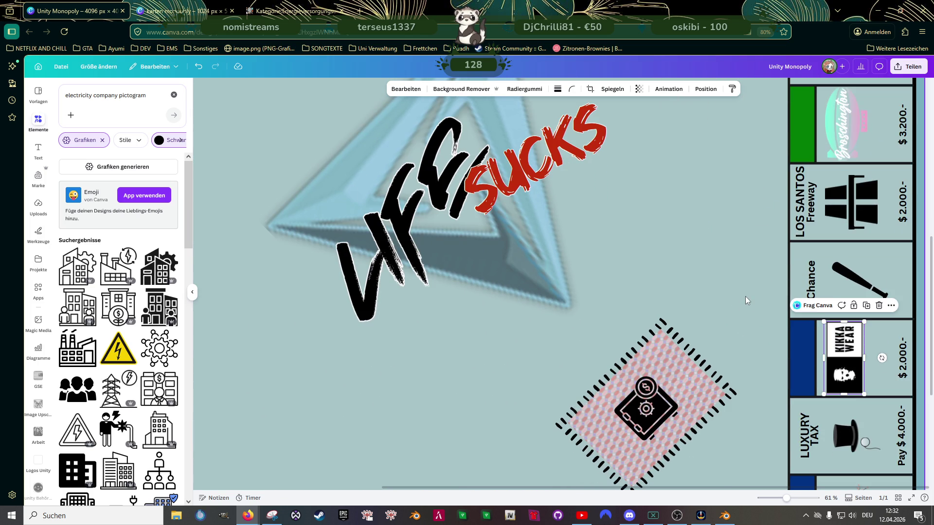
{"action": "scroll", "coordinate": [744, 295], "scroll_direction": "up", "scroll_amount": 2}
{"action": "scroll", "coordinate": [750, 299], "scroll_direction": "up", "scroll_amount": 3}
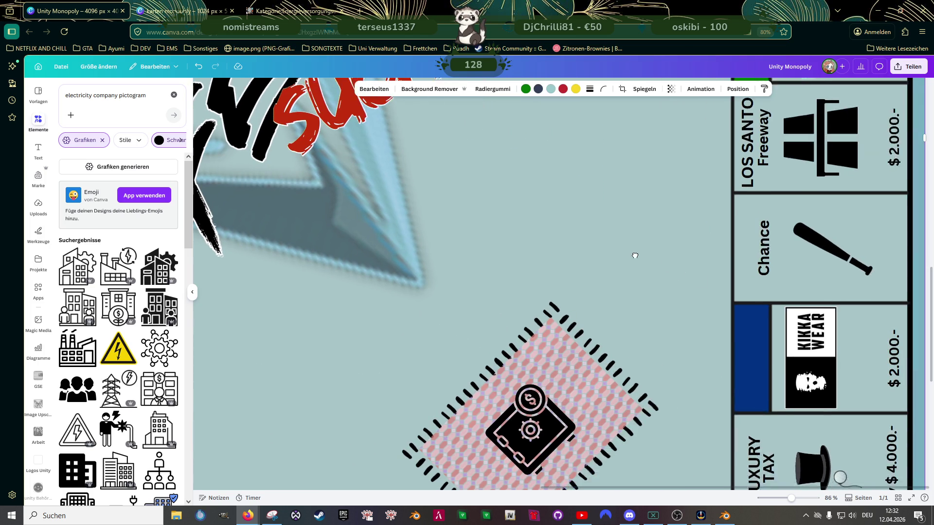
Step: Replace the KIKKA WEAR tile's price with $ 3.500.-
{"action": "left_click", "coordinate": [893, 331]}
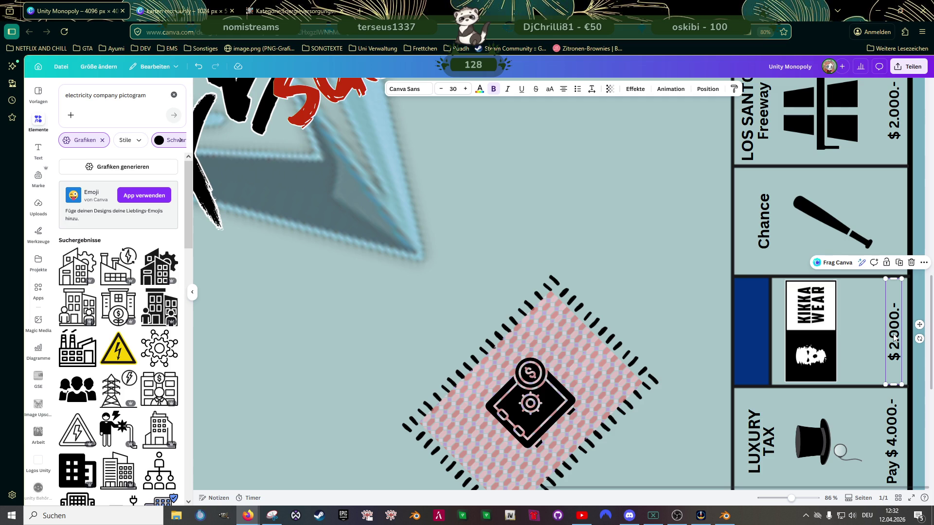
{"action": "double_click", "coordinate": [895, 336]}
{"action": "left_click", "coordinate": [895, 336]}
{"action": "key", "text": "ctrl+a"}
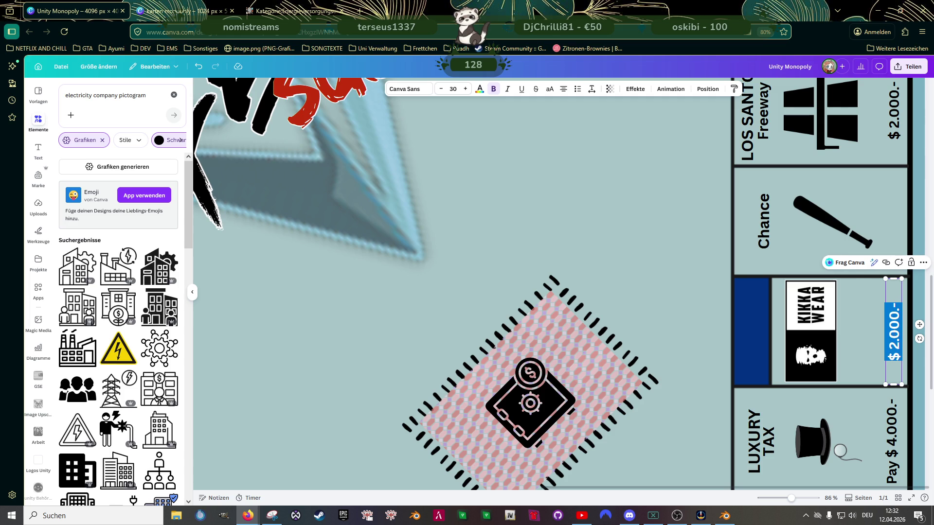
{"action": "type", "text": "3."}
{"action": "type", "text": "$"}
{"action": "type", "text": "500.-"}
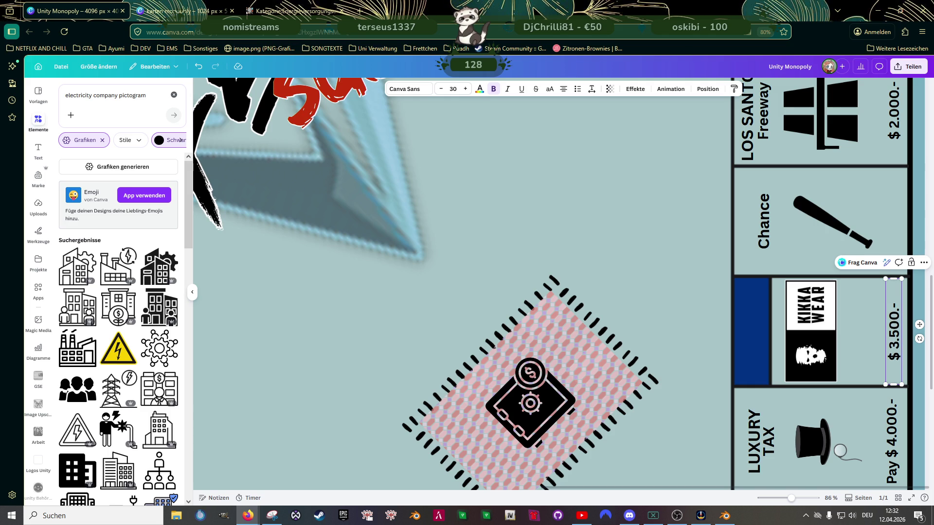
Step: Enlarge the PERSEUS top-hat logo and shift it slightly right in its tile
{"action": "left_click", "coordinate": [706, 286]}
{"action": "scroll", "coordinate": [707, 286], "scroll_direction": "down", "scroll_amount": 2}
{"action": "left_click", "coordinate": [795, 409]}
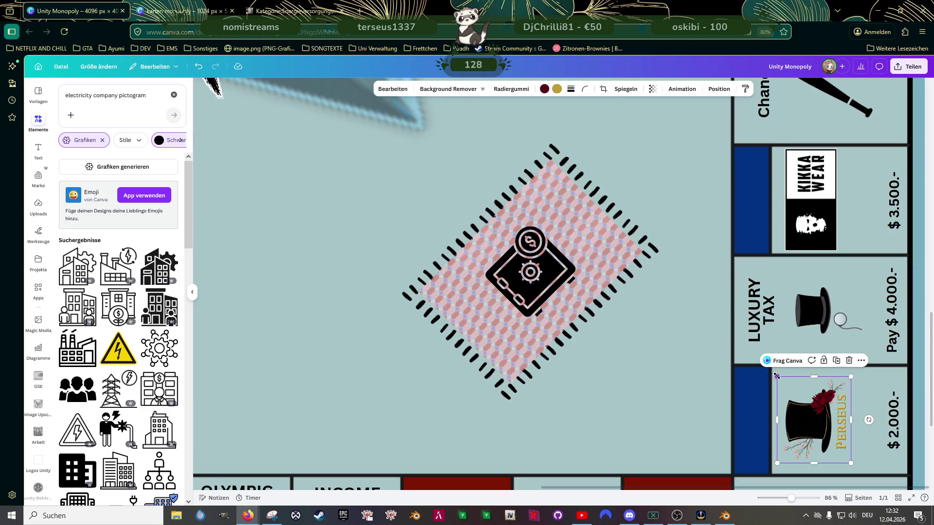
{"action": "left_click_drag", "start_coordinate": [777, 376], "coordinate": [771, 368]}
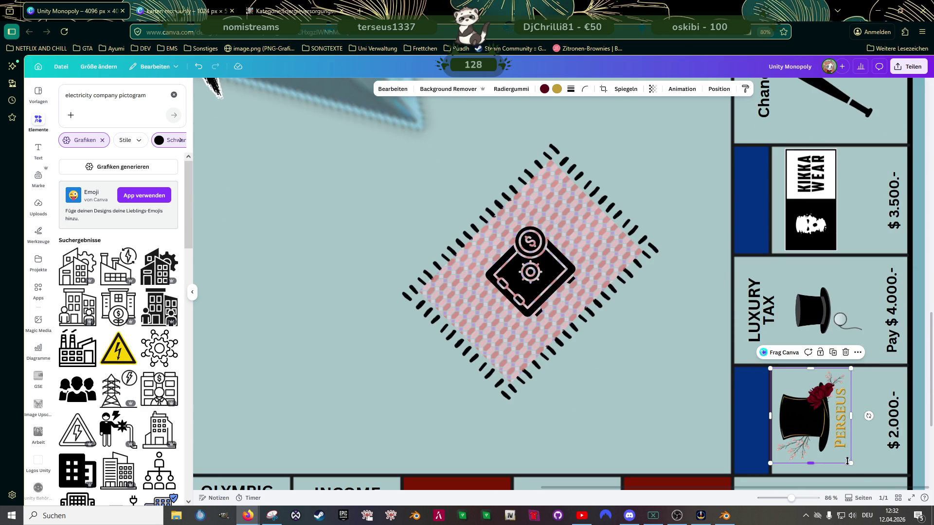
{"action": "left_click_drag", "start_coordinate": [851, 463], "coordinate": [859, 473]}
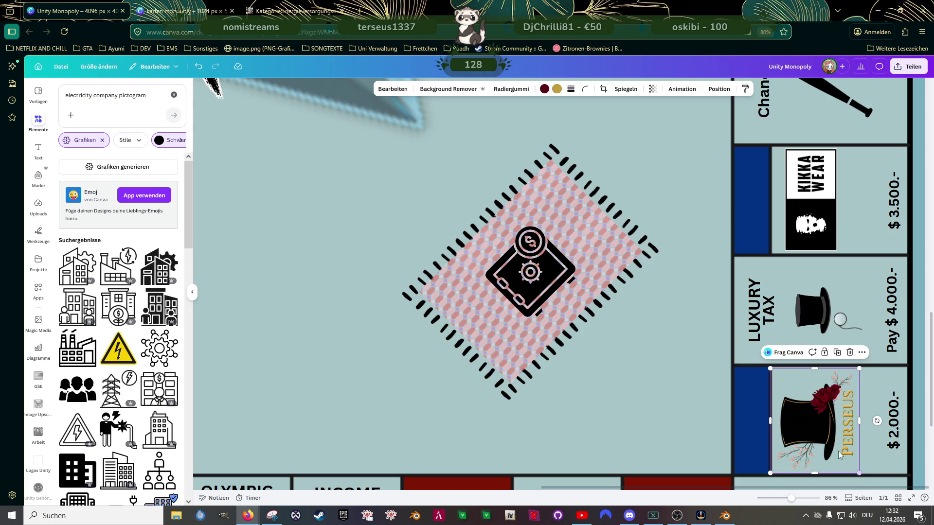
{"action": "left_click_drag", "start_coordinate": [822, 435], "coordinate": [822, 430]}
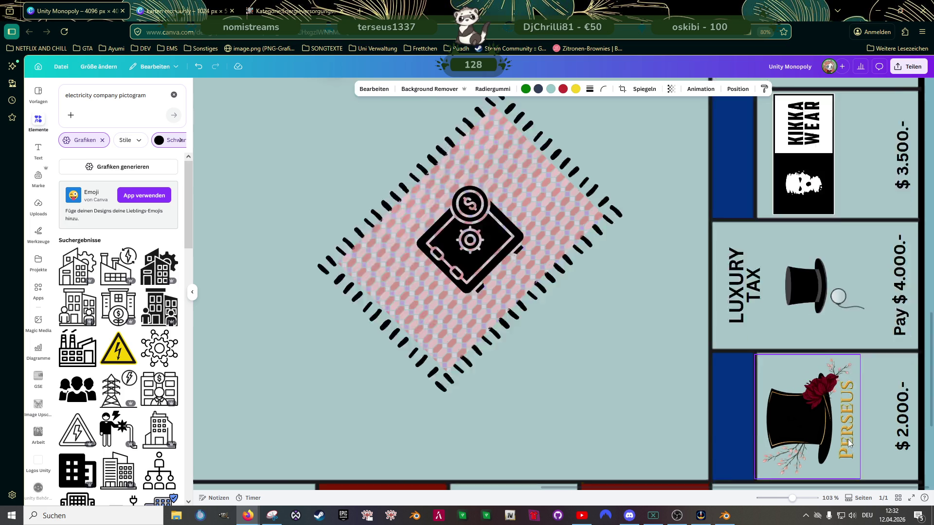
{"action": "scroll", "coordinate": [847, 440], "scroll_direction": "up", "scroll_amount": 3}
{"action": "scroll", "coordinate": [842, 378], "scroll_direction": "down", "scroll_amount": 2}
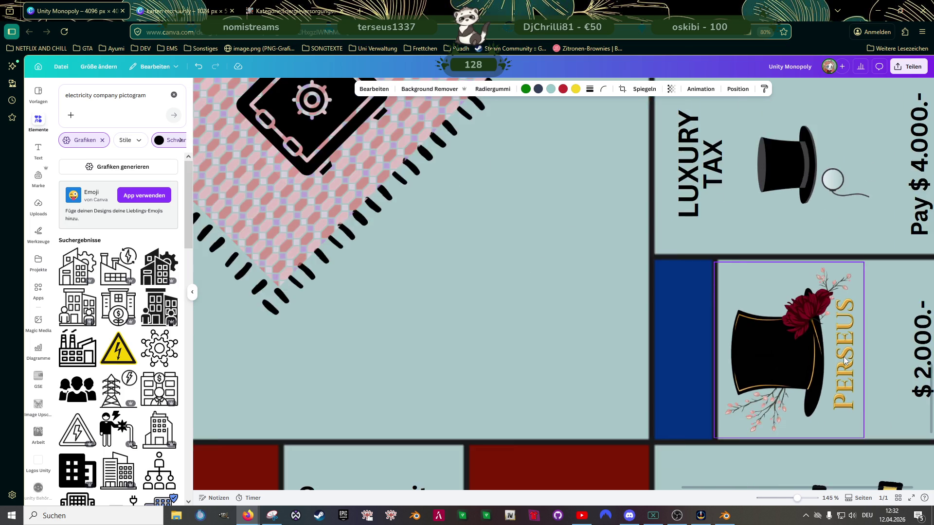
{"action": "scroll", "coordinate": [843, 365], "scroll_direction": "down", "scroll_amount": 1}
{"action": "scroll", "coordinate": [843, 359], "scroll_direction": "down", "scroll_amount": 2}
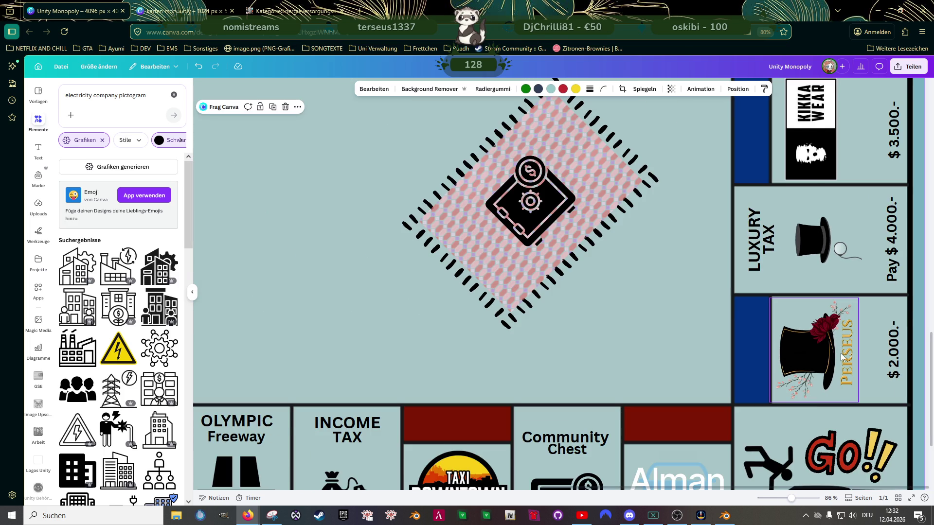
{"action": "scroll", "coordinate": [844, 357], "scroll_direction": "down", "scroll_amount": 1}
Step: Change the PERSEUS tile's price text from $ 2.000.- to $ 4.000.-
{"action": "double_click", "coordinate": [896, 381]}
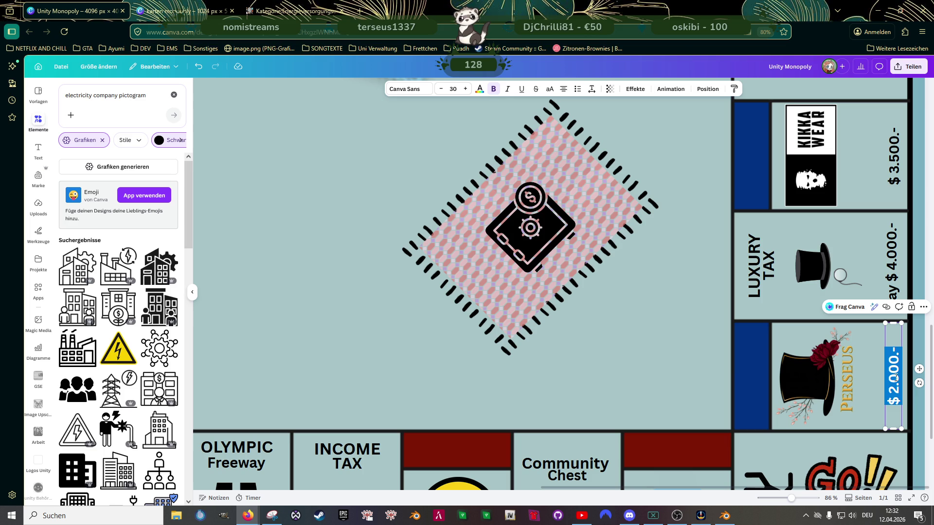
{"action": "type", "text": "$ 4."}
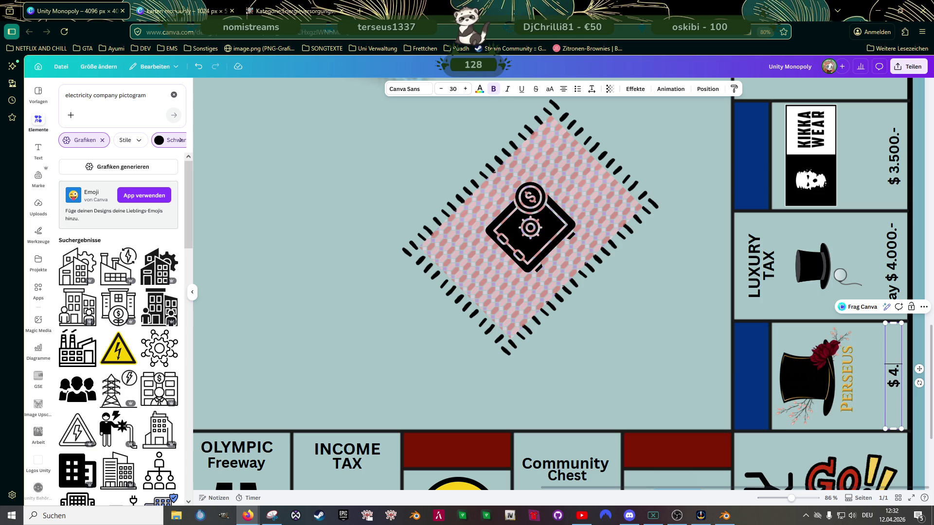
{"action": "type", "text": "000.-"}
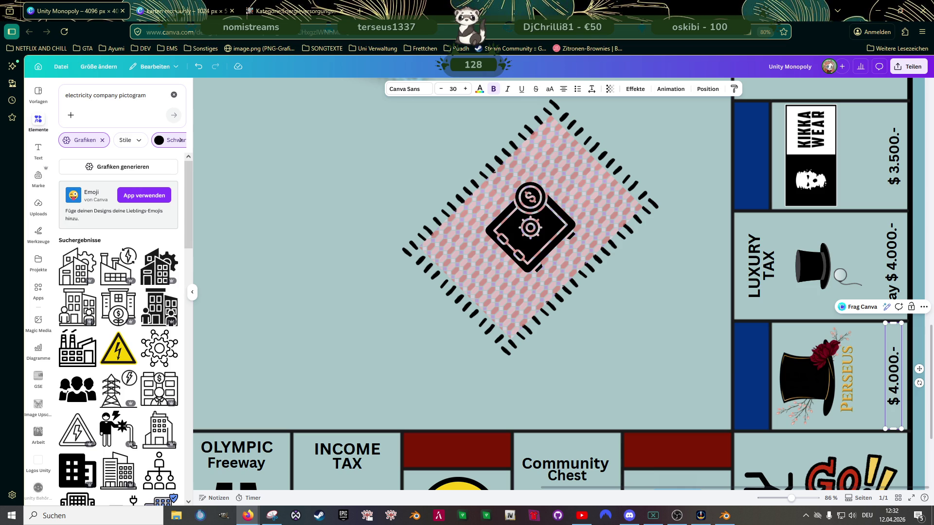
{"action": "left_click", "coordinate": [689, 359]}
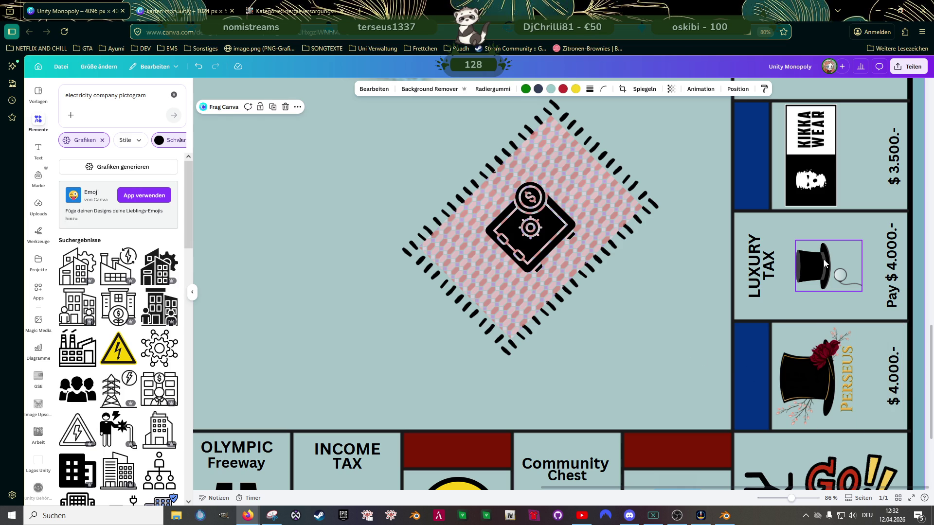
Step: Search the elements panel for a monocle pictogram, correcting the misspelled term
{"action": "triple_click", "coordinate": [102, 95]}
{"action": "type", "text": "mono"}
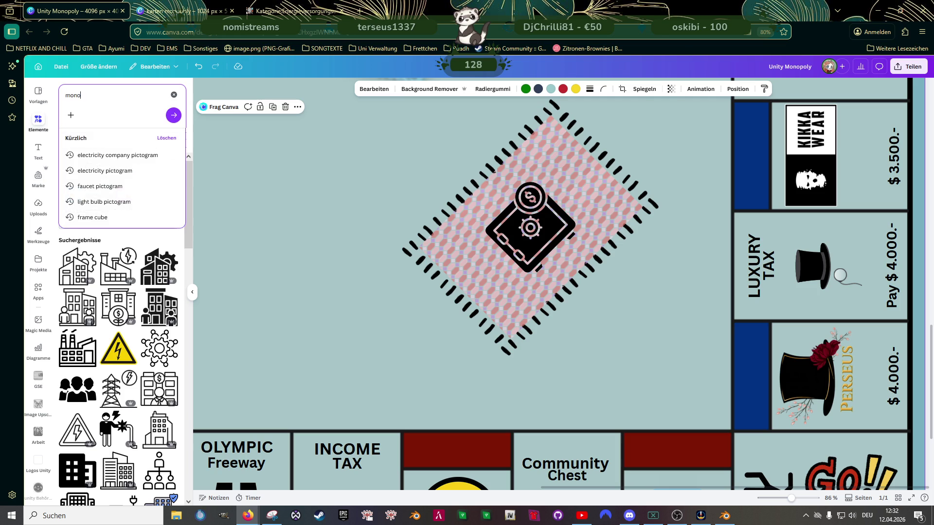
{"action": "type", "text": "c"}
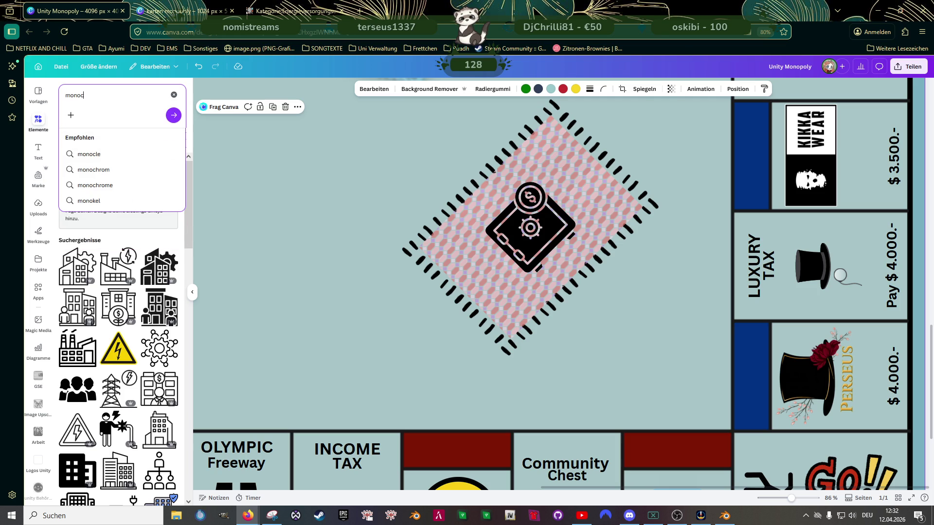
{"action": "type", "text": "ol pictogram"}
{"action": "key", "text": "Return"}
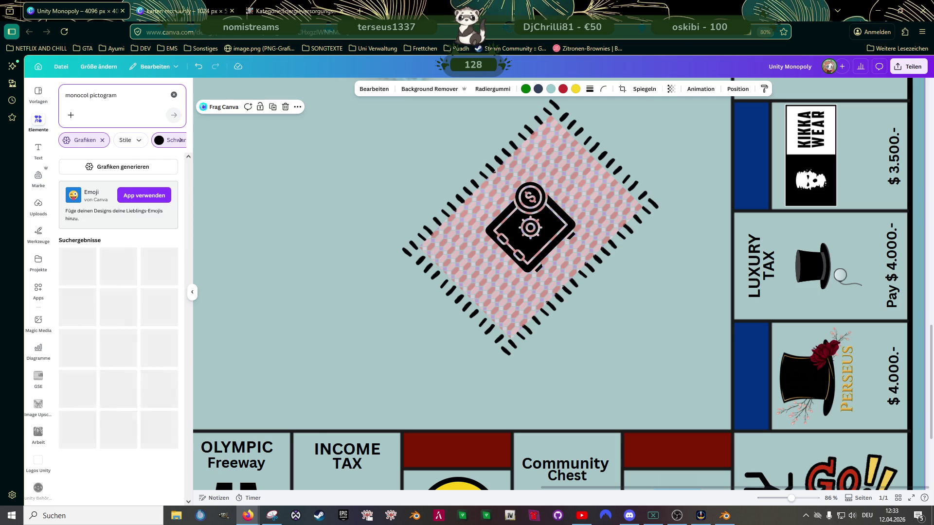
{"action": "left_click", "coordinate": [82, 94]}
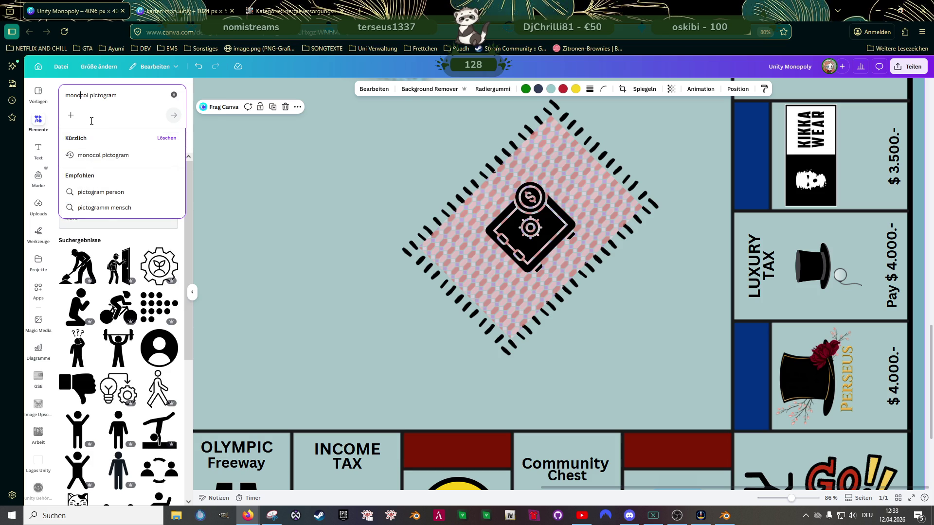
{"action": "key", "text": "Escape"}
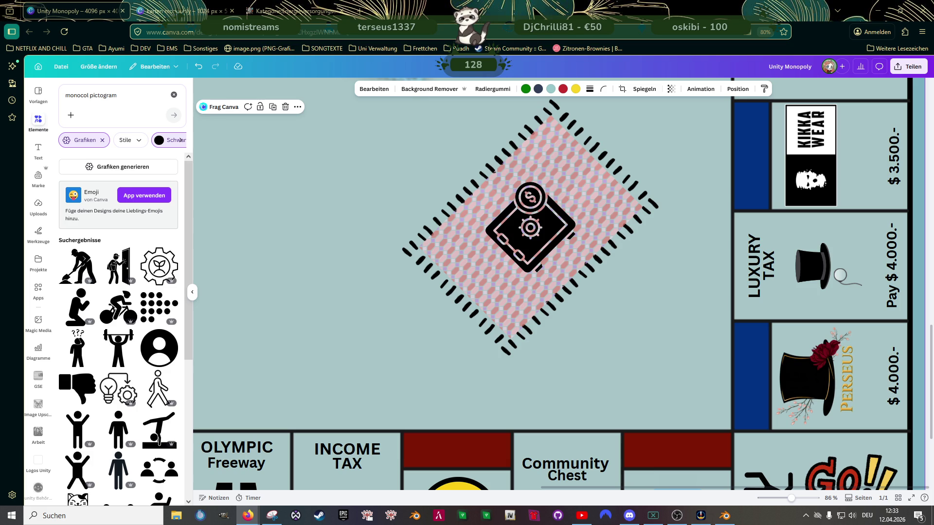
{"action": "left_click", "coordinate": [88, 96]}
{"action": "type", "text": "e"}
{"action": "key", "text": "Return"}
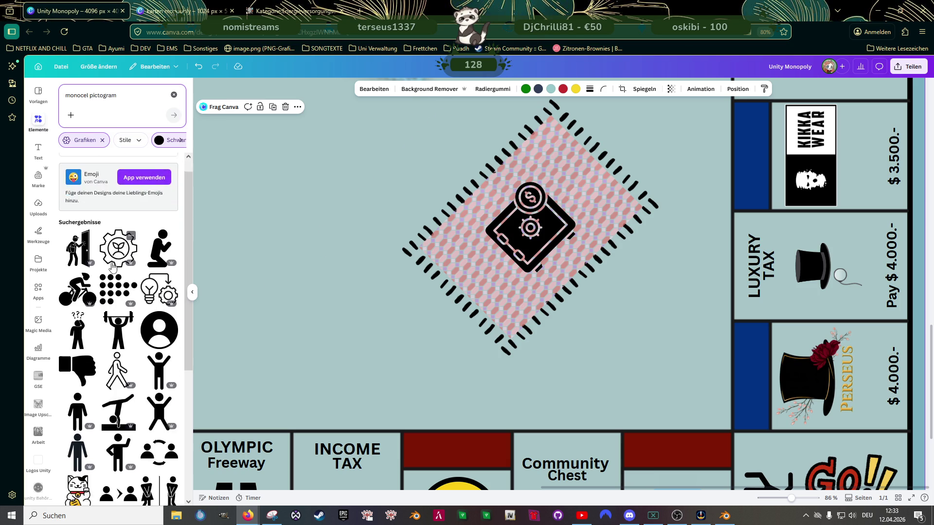
Step: Search 'monokel pictogram', filter to graphics and insert the top-hat gentleman silhouette
{"action": "left_click", "coordinate": [173, 95]}
{"action": "left_click", "coordinate": [102, 96]}
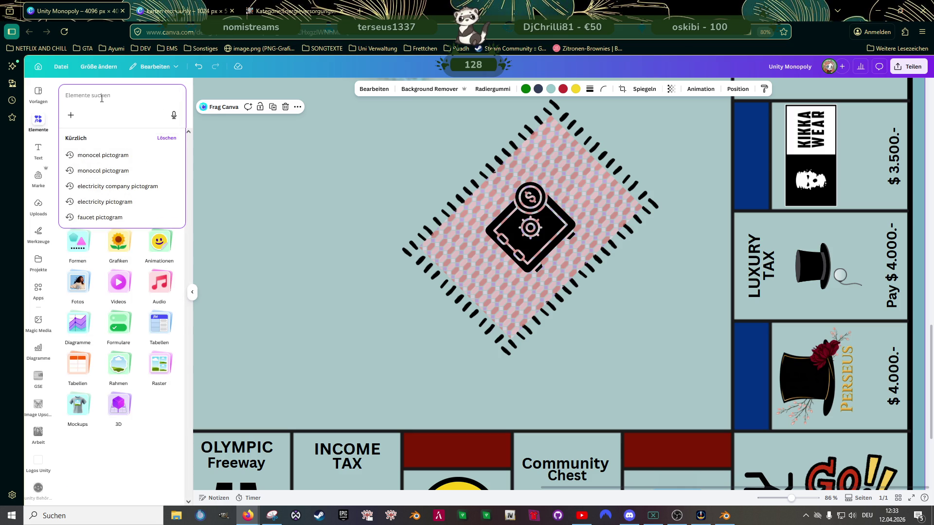
{"action": "type", "text": "monokel"}
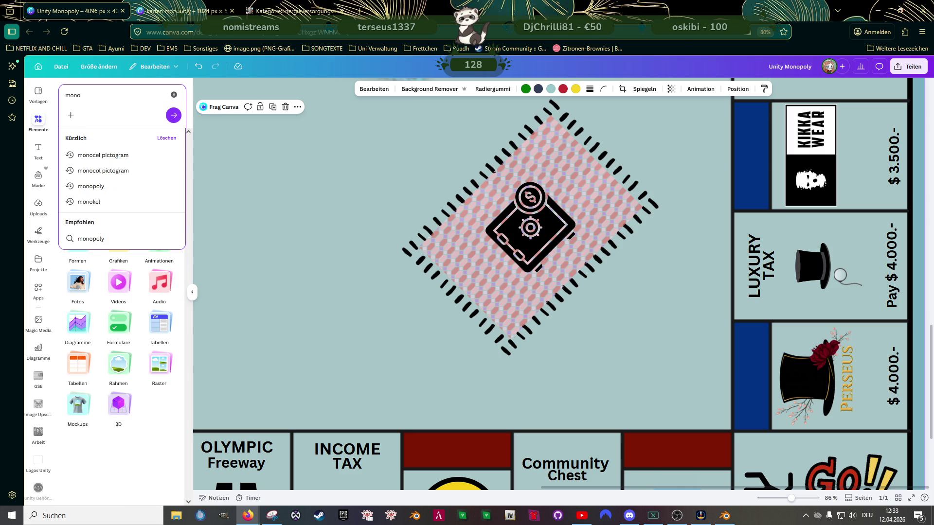
{"action": "key", "text": "Return"}
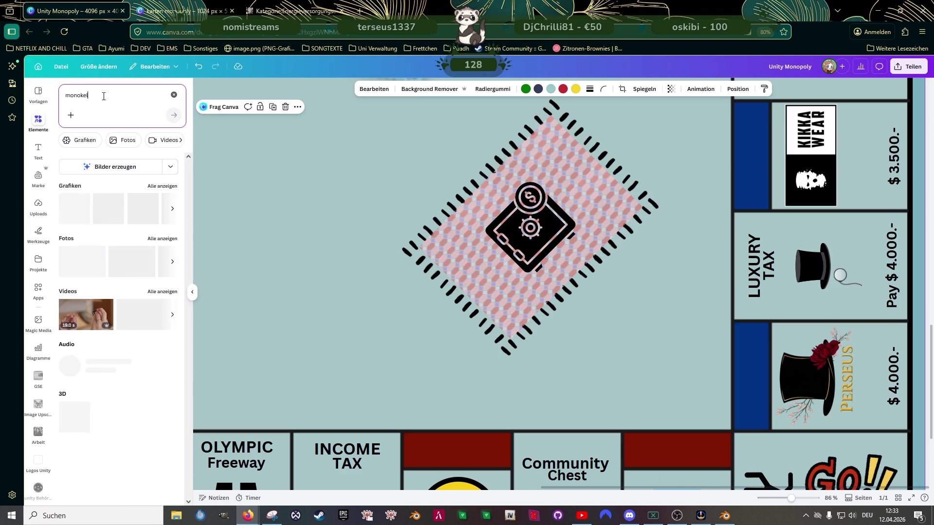
{"action": "left_click", "coordinate": [115, 101]}
{"action": "type", "text": "pictogram"}
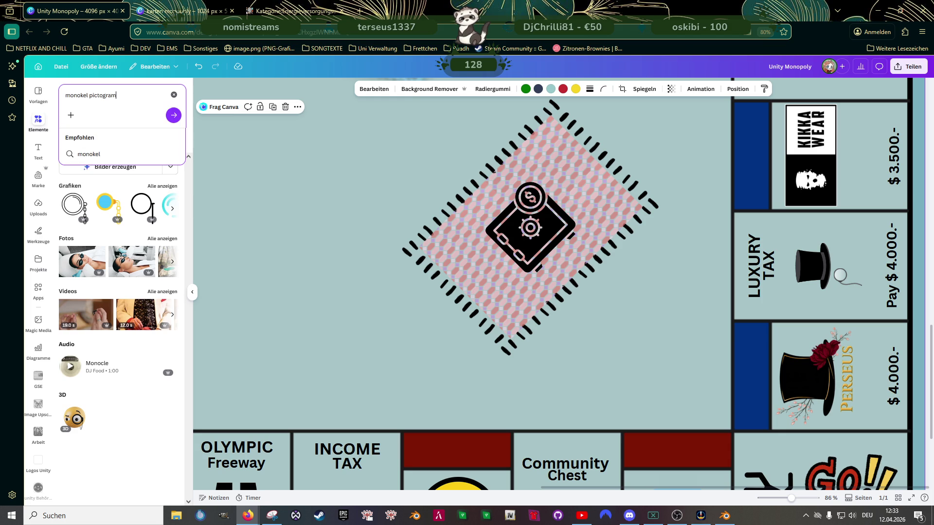
{"action": "key", "text": "Return"}
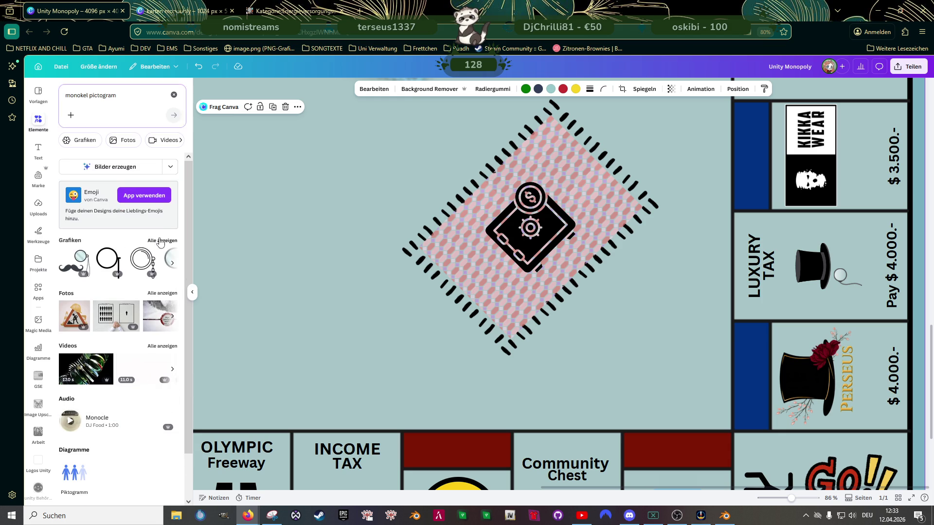
{"action": "left_click", "coordinate": [162, 240]}
{"action": "scroll", "coordinate": [164, 296], "scroll_direction": "down", "scroll_amount": 1}
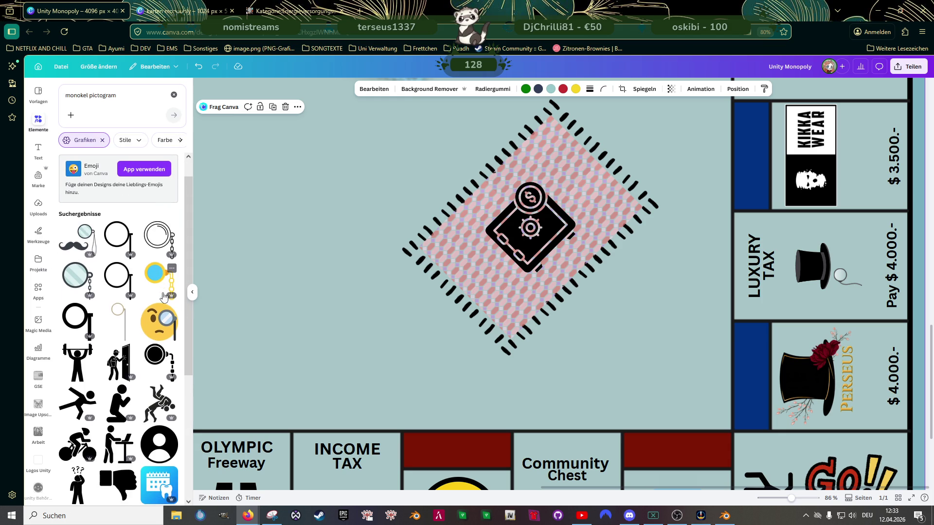
{"action": "scroll", "coordinate": [164, 296], "scroll_direction": "down", "scroll_amount": 2}
{"action": "scroll", "coordinate": [162, 294], "scroll_direction": "down", "scroll_amount": 2}
{"action": "scroll", "coordinate": [162, 294], "scroll_direction": "down", "scroll_amount": 2}
{"action": "scroll", "coordinate": [162, 294], "scroll_direction": "down", "scroll_amount": 2}
{"action": "scroll", "coordinate": [159, 296], "scroll_direction": "down", "scroll_amount": 2}
{"action": "scroll", "coordinate": [159, 296], "scroll_direction": "down", "scroll_amount": 2}
{"action": "scroll", "coordinate": [159, 296], "scroll_direction": "down", "scroll_amount": 1}
{"action": "scroll", "coordinate": [159, 296], "scroll_direction": "down", "scroll_amount": 1}
{"action": "scroll", "coordinate": [159, 296], "scroll_direction": "down", "scroll_amount": 2}
{"action": "scroll", "coordinate": [159, 296], "scroll_direction": "down", "scroll_amount": 1}
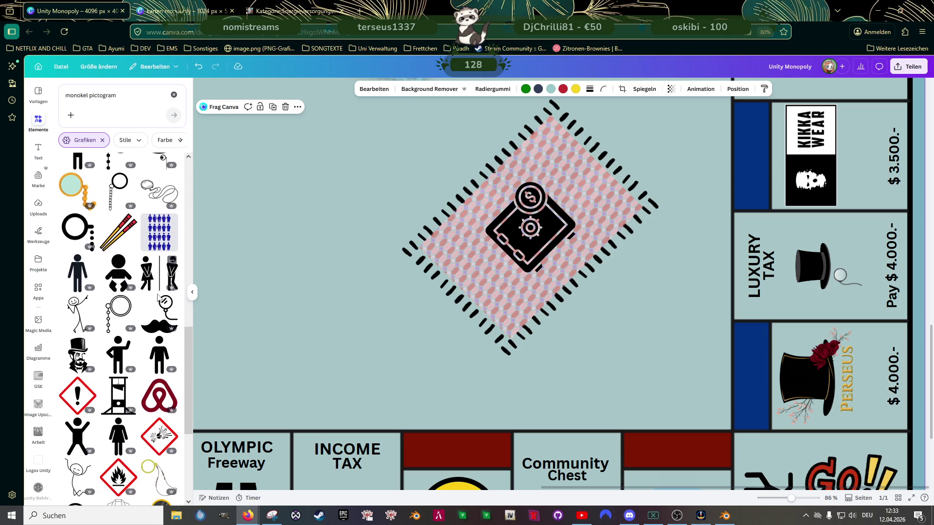
{"action": "scroll", "coordinate": [159, 293], "scroll_direction": "down", "scroll_amount": 1}
{"action": "scroll", "coordinate": [159, 294], "scroll_direction": "down", "scroll_amount": 2}
{"action": "scroll", "coordinate": [159, 294], "scroll_direction": "down", "scroll_amount": 1}
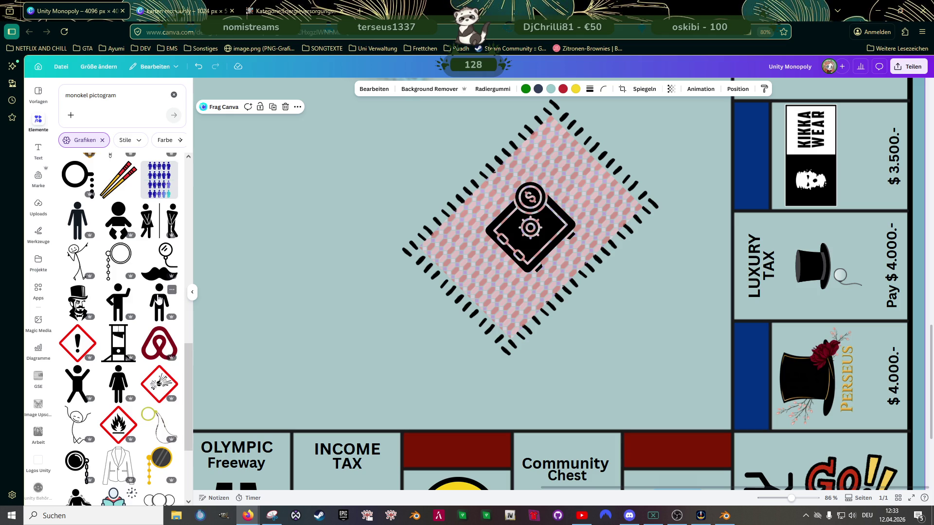
{"action": "scroll", "coordinate": [160, 294], "scroll_direction": "down", "scroll_amount": 2}
{"action": "scroll", "coordinate": [159, 294], "scroll_direction": "down", "scroll_amount": 1}
{"action": "scroll", "coordinate": [159, 294], "scroll_direction": "down", "scroll_amount": 2}
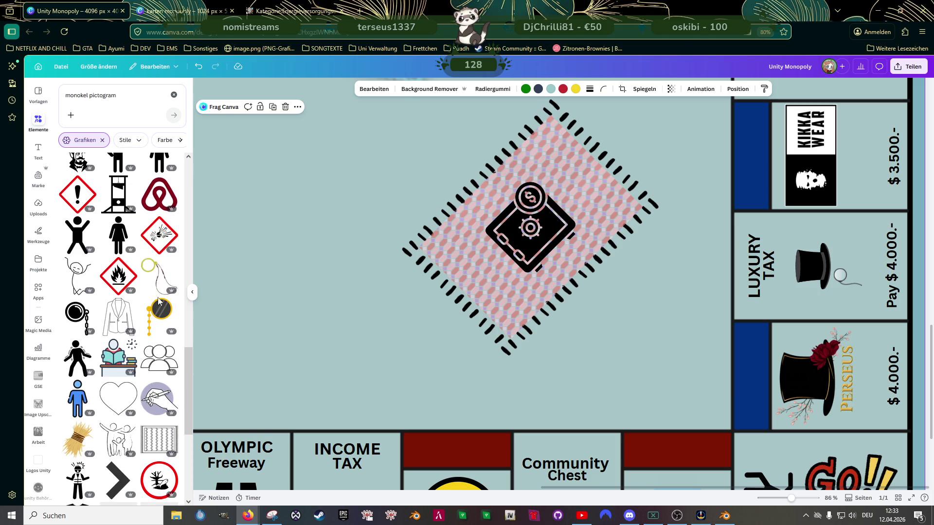
{"action": "scroll", "coordinate": [159, 297], "scroll_direction": "up", "scroll_amount": 2}
{"action": "left_click", "coordinate": [76, 235]}
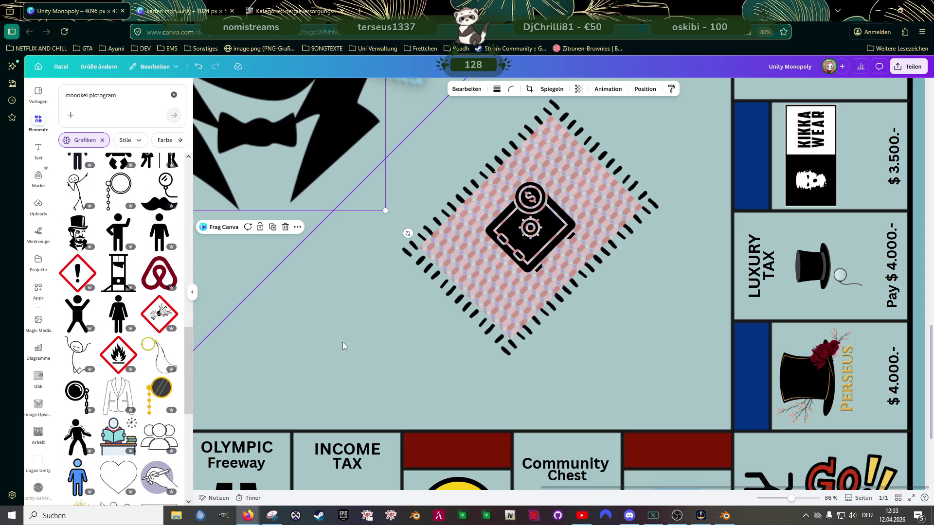
{"action": "scroll", "coordinate": [337, 351], "scroll_direction": "up", "scroll_amount": 5}
{"action": "left_click_drag", "start_coordinate": [314, 350], "coordinate": [337, 378]}
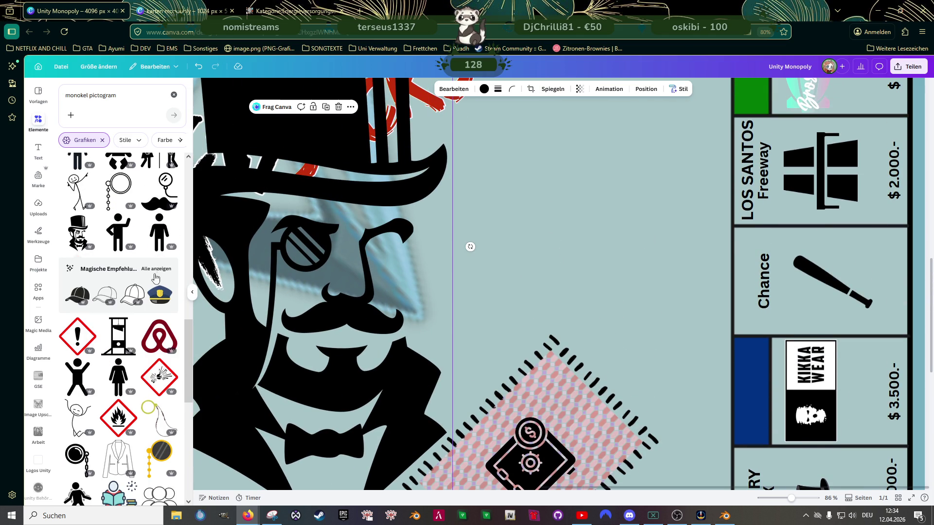
{"action": "scroll", "coordinate": [158, 276], "scroll_direction": "down", "scroll_amount": 2}
{"action": "scroll", "coordinate": [148, 323], "scroll_direction": "down", "scroll_amount": 2}
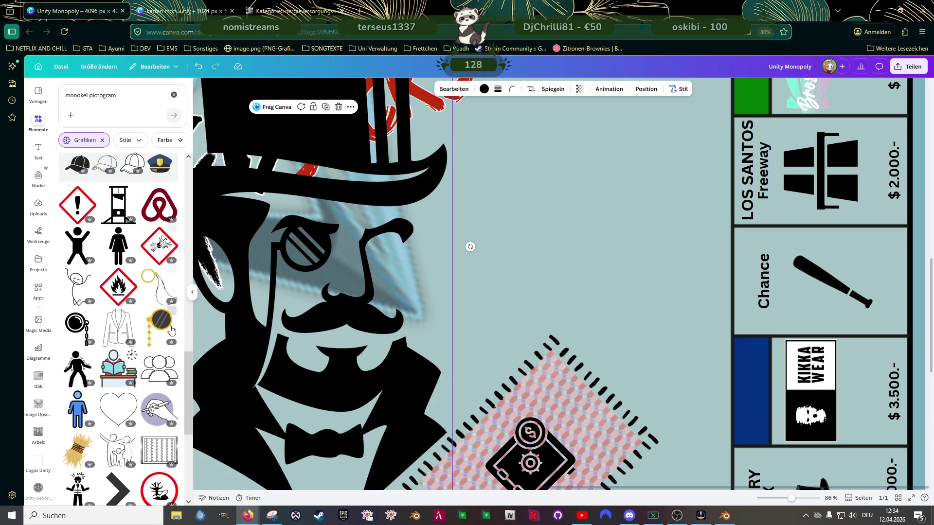
{"action": "scroll", "coordinate": [585, 333], "scroll_direction": "down", "scroll_amount": 2}
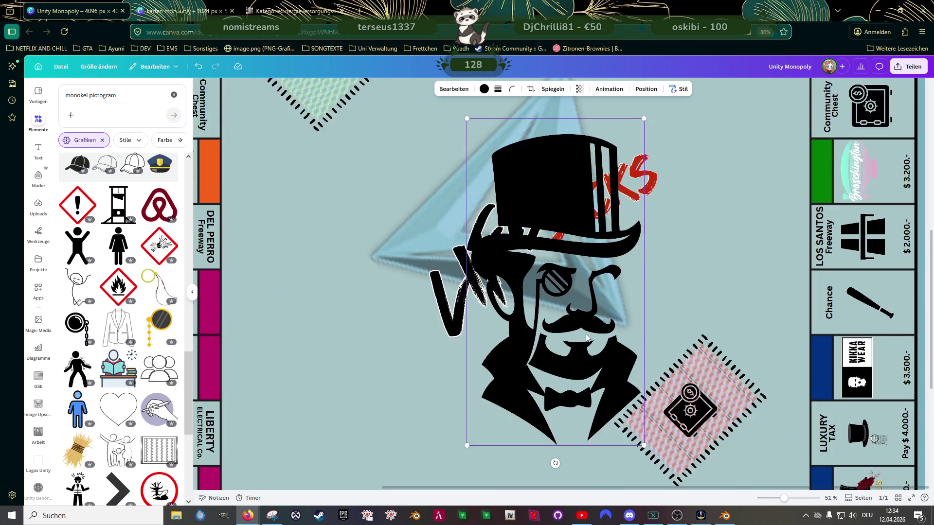
{"action": "scroll", "coordinate": [585, 333], "scroll_direction": "down", "scroll_amount": 1}
{"action": "scroll", "coordinate": [585, 334], "scroll_direction": "down", "scroll_amount": 2}
{"action": "scroll", "coordinate": [597, 338], "scroll_direction": "down", "scroll_amount": 1}
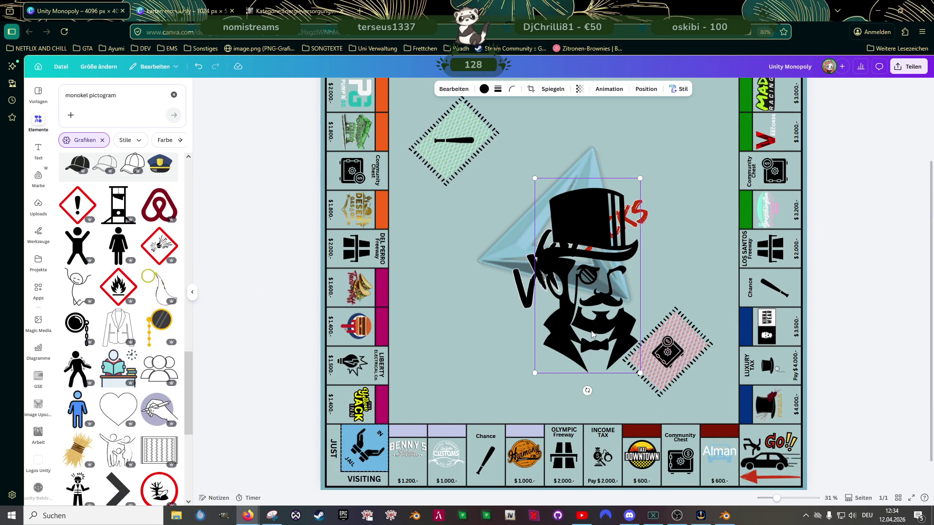
{"action": "left_click_drag", "start_coordinate": [592, 334], "coordinate": [480, 356]}
{"action": "scroll", "coordinate": [109, 313], "scroll_direction": "up", "scroll_amount": 3}
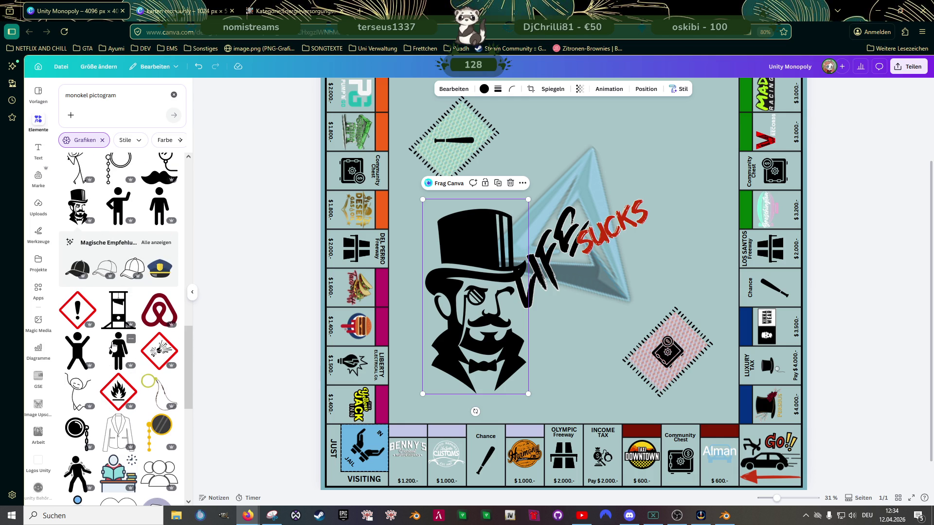
Step: Insert the guillotine silhouette and delete the gentleman silhouette from the board
{"action": "left_click", "coordinate": [119, 310]}
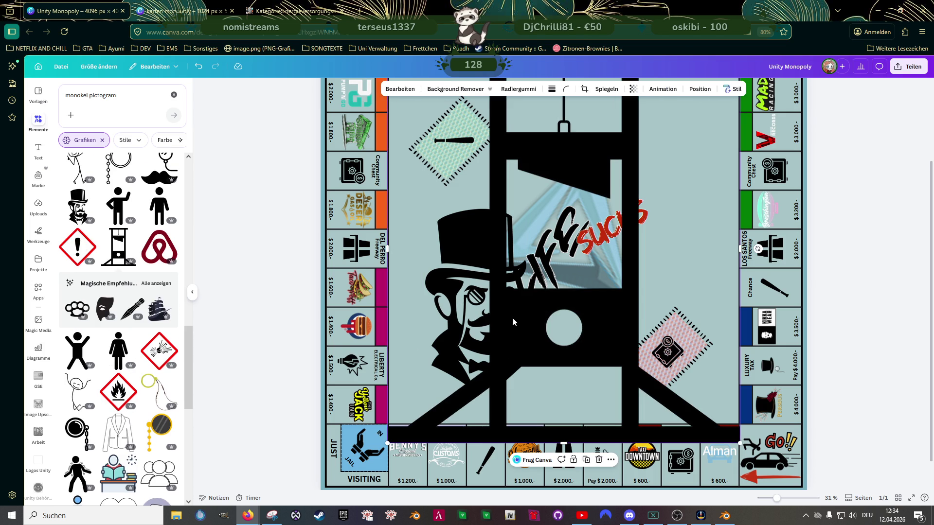
{"action": "left_click_drag", "start_coordinate": [510, 319], "coordinate": [635, 318]}
{"action": "left_click", "coordinate": [467, 306]}
{"action": "key", "text": "Delete"}
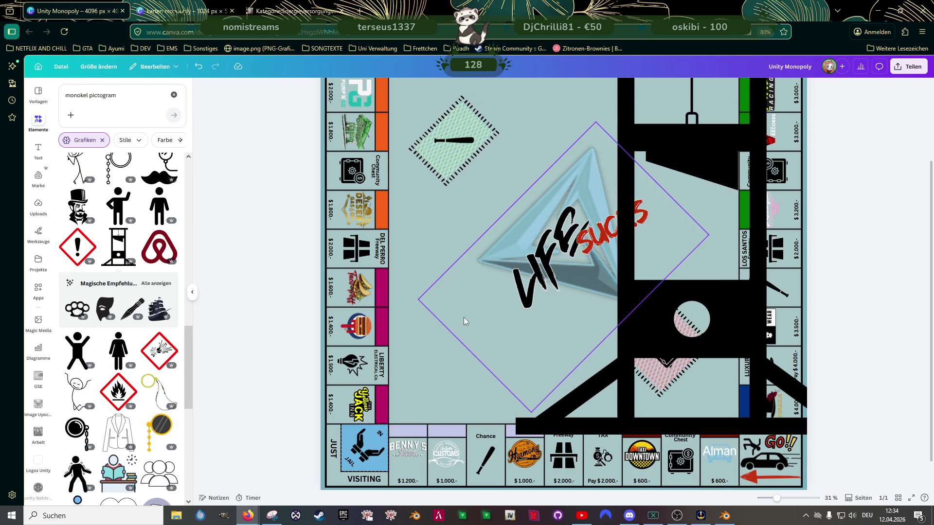
Step: Shrink the guillotine to a small icon and place it at the board centre
{"action": "left_click_drag", "start_coordinate": [697, 328], "coordinate": [562, 415]}
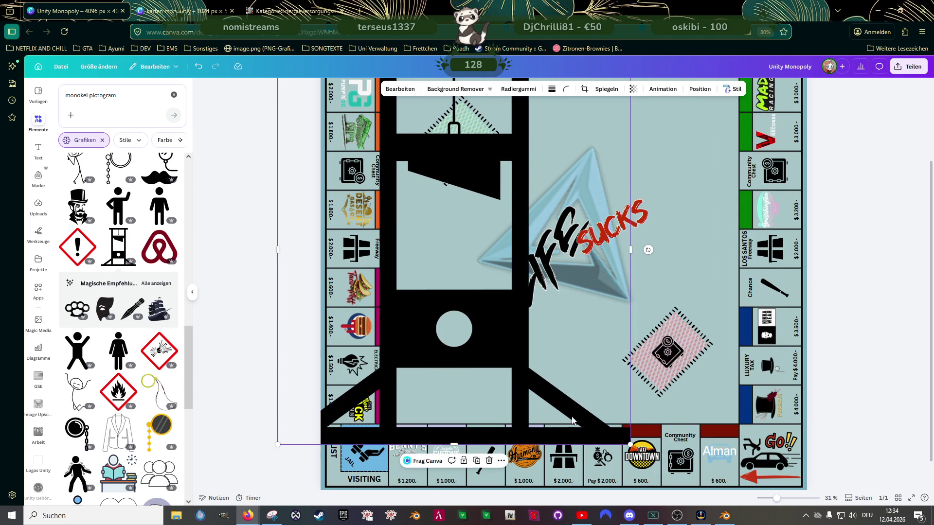
{"action": "mouse_move", "coordinate": [629, 443]}
{"action": "left_mouse_down"}
{"action": "mouse_move", "coordinate": [446, 238]}
{"action": "mouse_move", "coordinate": [430, 197]}
{"action": "left_mouse_up"}
{"action": "left_click_drag", "start_coordinate": [343, 146], "coordinate": [499, 305]}
{"action": "left_click_drag", "start_coordinate": [554, 222], "coordinate": [498, 288]}
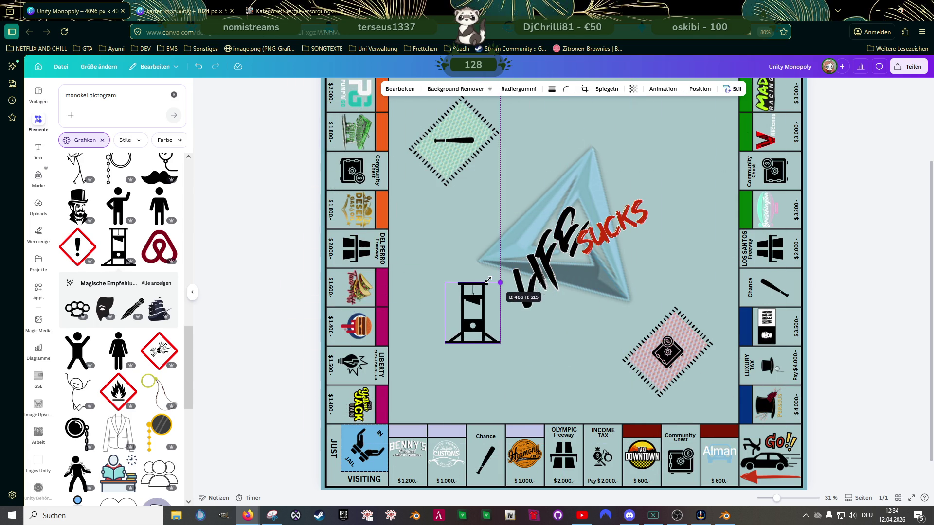
{"action": "left_click", "coordinate": [155, 283]}
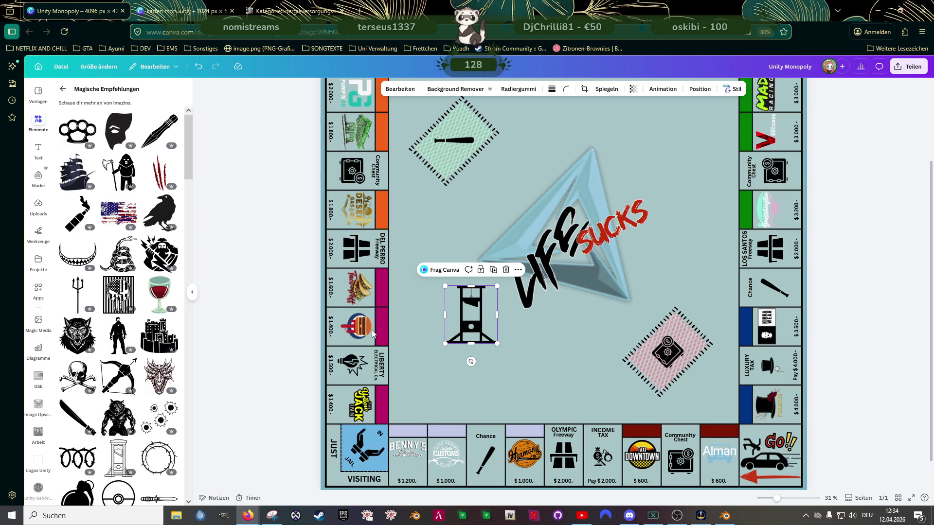
{"action": "scroll", "coordinate": [132, 310], "scroll_direction": "down", "scroll_amount": 2}
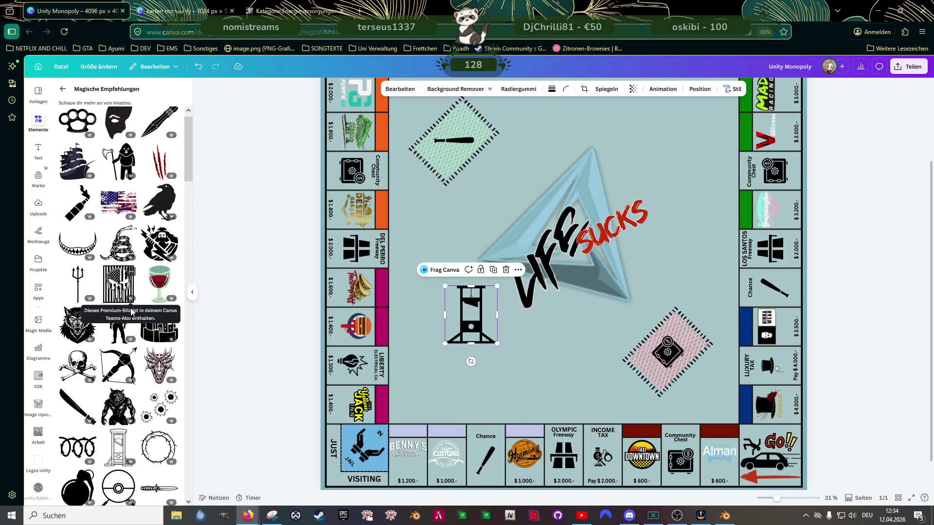
{"action": "scroll", "coordinate": [132, 310], "scroll_direction": "down", "scroll_amount": 3}
{"action": "scroll", "coordinate": [130, 312], "scroll_direction": "down", "scroll_amount": 1}
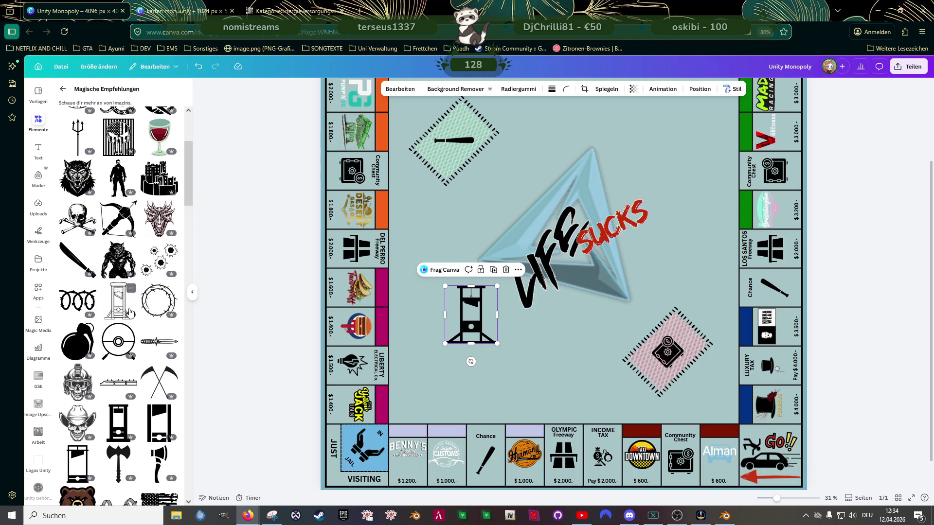
{"action": "scroll", "coordinate": [131, 312], "scroll_direction": "down", "scroll_amount": 2}
{"action": "scroll", "coordinate": [130, 312], "scroll_direction": "down", "scroll_amount": 2}
{"action": "scroll", "coordinate": [131, 312], "scroll_direction": "down", "scroll_amount": 2}
{"action": "scroll", "coordinate": [131, 312], "scroll_direction": "down", "scroll_amount": 1}
{"action": "scroll", "coordinate": [131, 312], "scroll_direction": "down", "scroll_amount": 2}
{"action": "scroll", "coordinate": [131, 312], "scroll_direction": "down", "scroll_amount": 1}
{"action": "scroll", "coordinate": [130, 312], "scroll_direction": "down", "scroll_amount": 1}
{"action": "scroll", "coordinate": [131, 313], "scroll_direction": "down", "scroll_amount": 2}
{"action": "scroll", "coordinate": [131, 312], "scroll_direction": "down", "scroll_amount": 2}
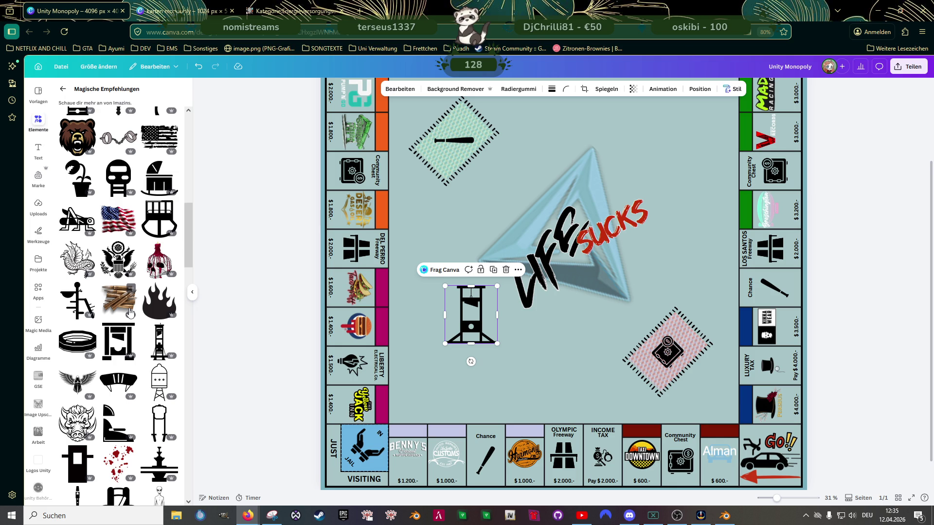
{"action": "scroll", "coordinate": [130, 312], "scroll_direction": "down", "scroll_amount": 1}
{"action": "scroll", "coordinate": [131, 312], "scroll_direction": "down", "scroll_amount": 1}
{"action": "scroll", "coordinate": [131, 312], "scroll_direction": "down", "scroll_amount": 1}
{"action": "scroll", "coordinate": [131, 312], "scroll_direction": "down", "scroll_amount": 2}
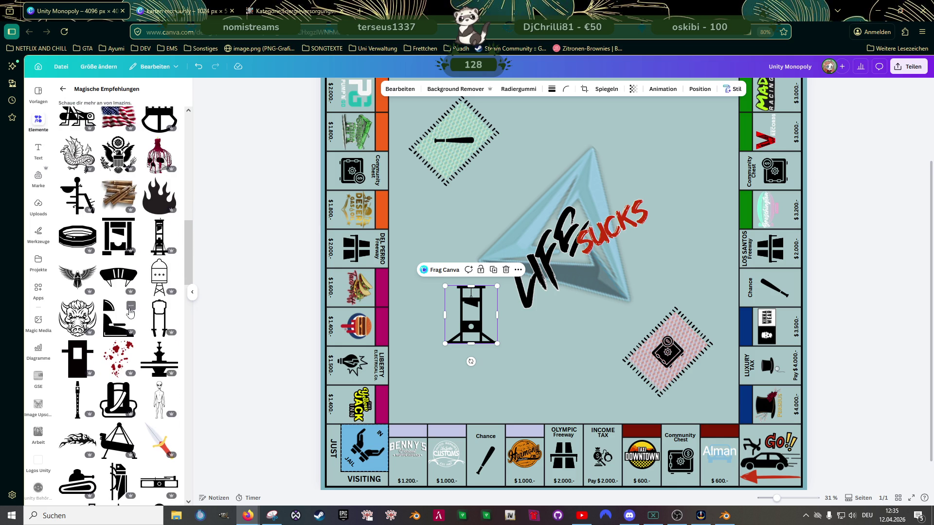
{"action": "scroll", "coordinate": [130, 312], "scroll_direction": "down", "scroll_amount": 2}
{"action": "scroll", "coordinate": [129, 315], "scroll_direction": "down", "scroll_amount": 3}
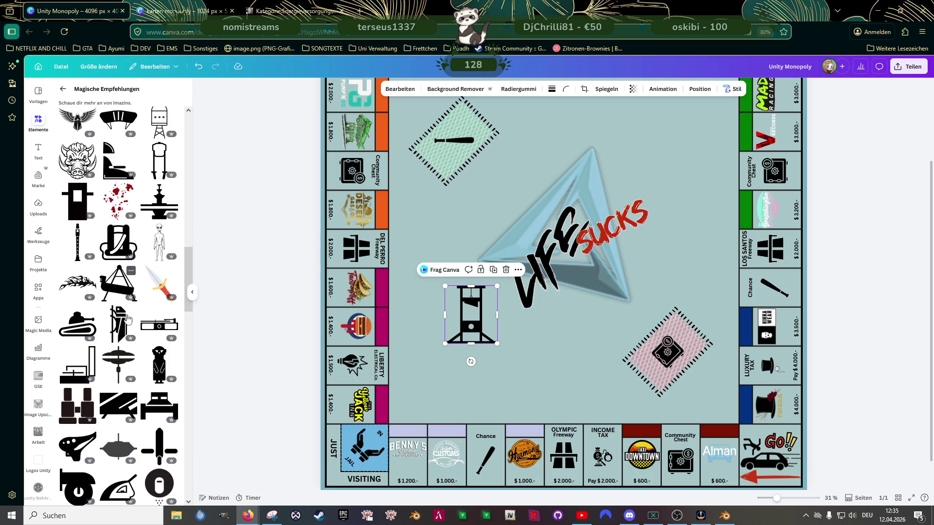
{"action": "scroll", "coordinate": [128, 315], "scroll_direction": "down", "scroll_amount": 2}
{"action": "scroll", "coordinate": [129, 315], "scroll_direction": "down", "scroll_amount": 2}
{"action": "scroll", "coordinate": [128, 316], "scroll_direction": "down", "scroll_amount": 2}
{"action": "scroll", "coordinate": [129, 315], "scroll_direction": "down", "scroll_amount": 2}
{"action": "scroll", "coordinate": [129, 318], "scroll_direction": "down", "scroll_amount": 2}
{"action": "scroll", "coordinate": [129, 318], "scroll_direction": "down", "scroll_amount": 2}
{"action": "scroll", "coordinate": [128, 318], "scroll_direction": "down", "scroll_amount": 2}
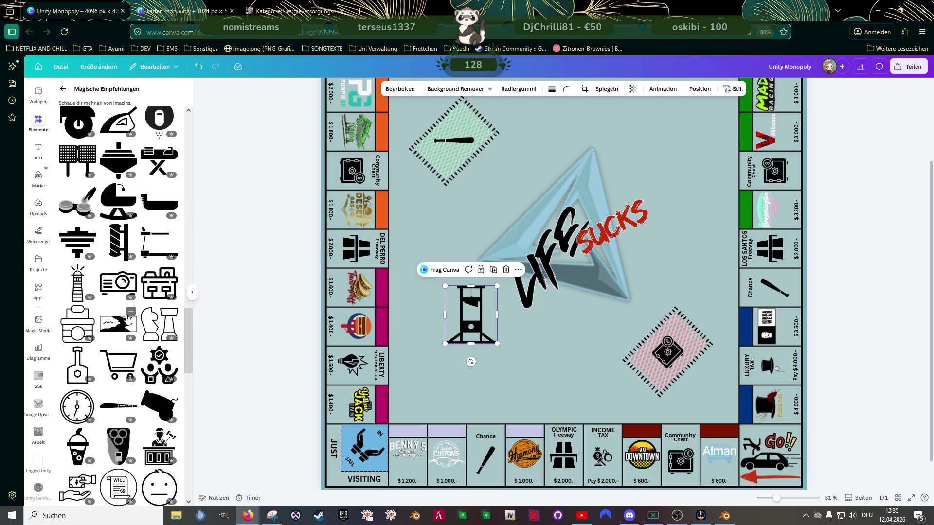
{"action": "scroll", "coordinate": [129, 318], "scroll_direction": "down", "scroll_amount": 2}
{"action": "scroll", "coordinate": [129, 319], "scroll_direction": "down", "scroll_amount": 2}
{"action": "scroll", "coordinate": [128, 318], "scroll_direction": "down", "scroll_amount": 2}
{"action": "scroll", "coordinate": [128, 316], "scroll_direction": "down", "scroll_amount": 1}
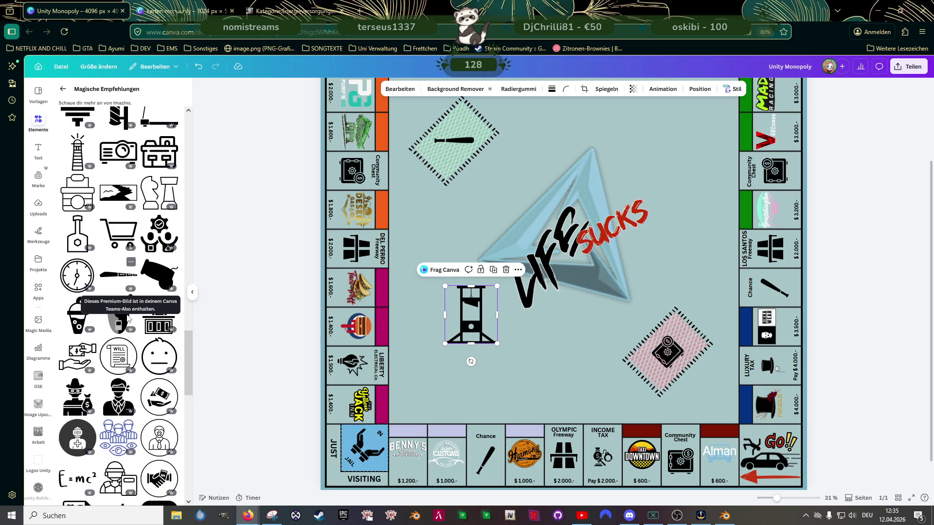
{"action": "scroll", "coordinate": [129, 319], "scroll_direction": "down", "scroll_amount": 2}
{"action": "scroll", "coordinate": [128, 318], "scroll_direction": "down", "scroll_amount": 2}
{"action": "scroll", "coordinate": [128, 319], "scroll_direction": "down", "scroll_amount": 2}
{"action": "scroll", "coordinate": [128, 318], "scroll_direction": "down", "scroll_amount": 2}
{"action": "scroll", "coordinate": [129, 318], "scroll_direction": "up", "scroll_amount": 3}
{"action": "scroll", "coordinate": [129, 318], "scroll_direction": "up", "scroll_amount": 4}
{"action": "scroll", "coordinate": [129, 318], "scroll_direction": "up", "scroll_amount": 3}
{"action": "scroll", "coordinate": [128, 318], "scroll_direction": "up", "scroll_amount": 3}
{"action": "scroll", "coordinate": [128, 318], "scroll_direction": "up", "scroll_amount": 3}
{"action": "scroll", "coordinate": [129, 318], "scroll_direction": "up", "scroll_amount": 3}
{"action": "scroll", "coordinate": [128, 318], "scroll_direction": "up", "scroll_amount": 3}
{"action": "scroll", "coordinate": [129, 318], "scroll_direction": "up", "scroll_amount": 3}
{"action": "scroll", "coordinate": [128, 319], "scroll_direction": "up", "scroll_amount": 3}
{"action": "scroll", "coordinate": [128, 318], "scroll_direction": "up", "scroll_amount": 3}
{"action": "scroll", "coordinate": [128, 318], "scroll_direction": "up", "scroll_amount": 3}
{"action": "scroll", "coordinate": [128, 318], "scroll_direction": "up", "scroll_amount": 3}
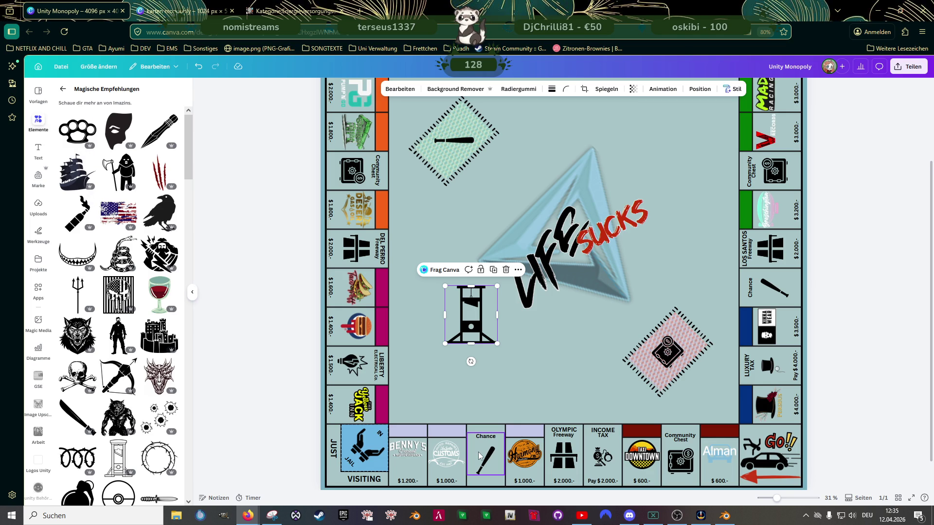
{"action": "mouse_move", "coordinate": [78, 214]}
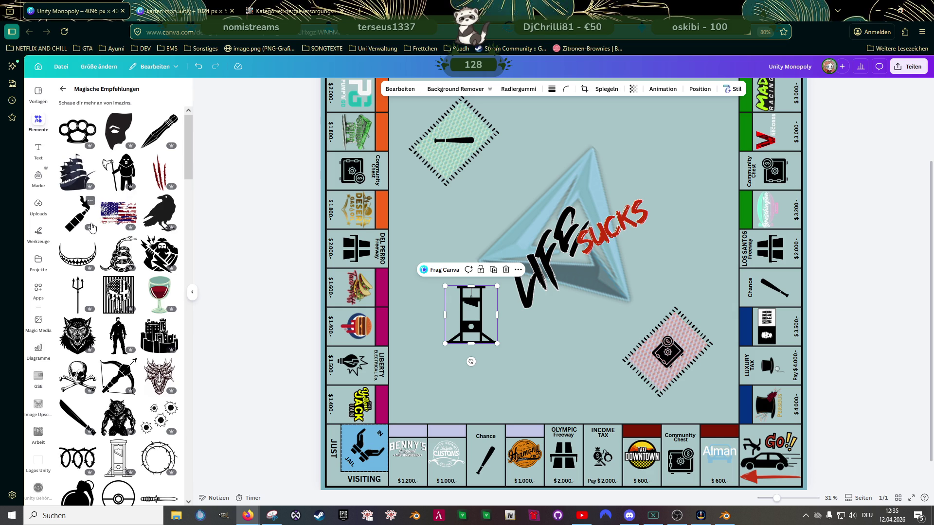
Step: Insert brass knuckles upper-left and a molotov bottle on the right of the board centre
{"action": "left_click", "coordinate": [76, 132]}
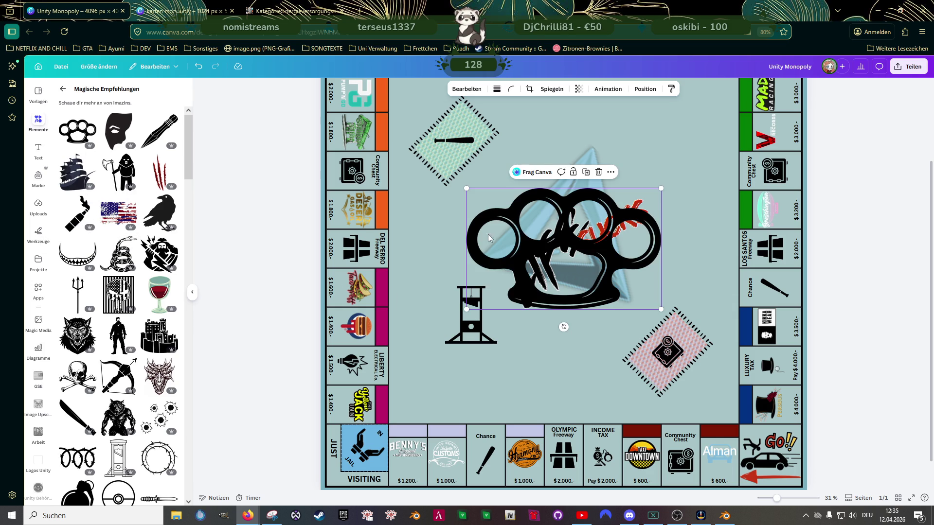
{"action": "left_click_drag", "start_coordinate": [482, 241], "coordinate": [443, 195]}
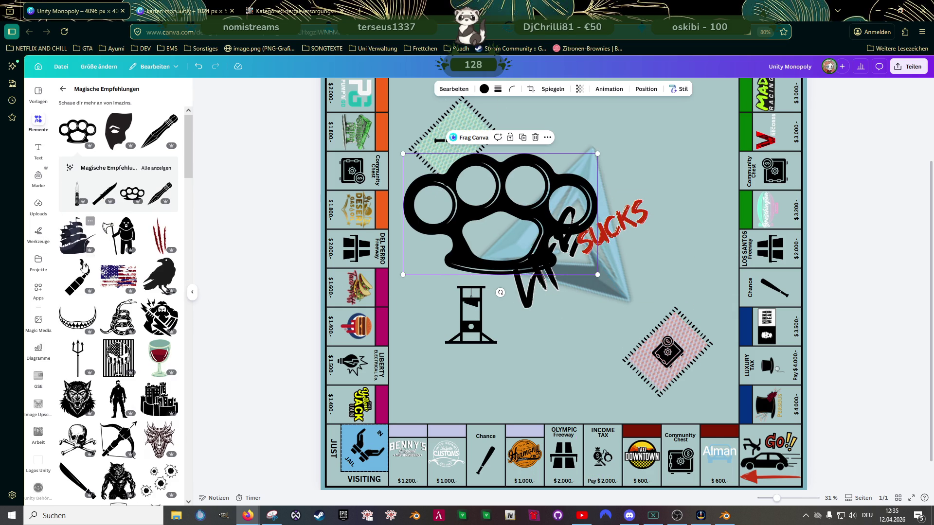
{"action": "left_click", "coordinate": [78, 280]}
{"action": "mouse_move", "coordinate": [543, 314]}
{"action": "left_mouse_down"}
{"action": "mouse_move", "coordinate": [671, 276]}
{"action": "mouse_move", "coordinate": [657, 281]}
{"action": "left_mouse_up"}
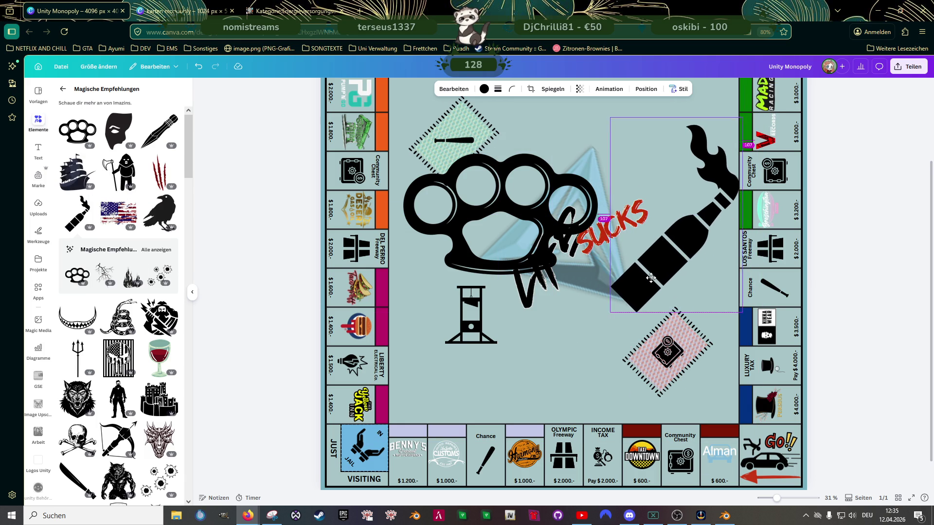
Step: Delete the small bat from the right Chance cell and reselect the guillotine to shrink it
{"action": "left_click", "coordinate": [467, 315]}
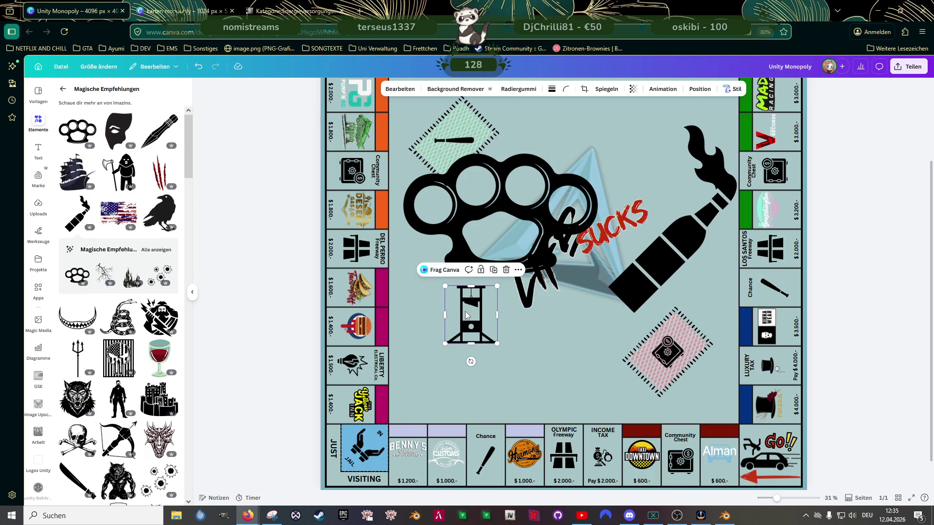
{"action": "left_click", "coordinate": [769, 369]}
{"action": "key", "text": "Delete"}
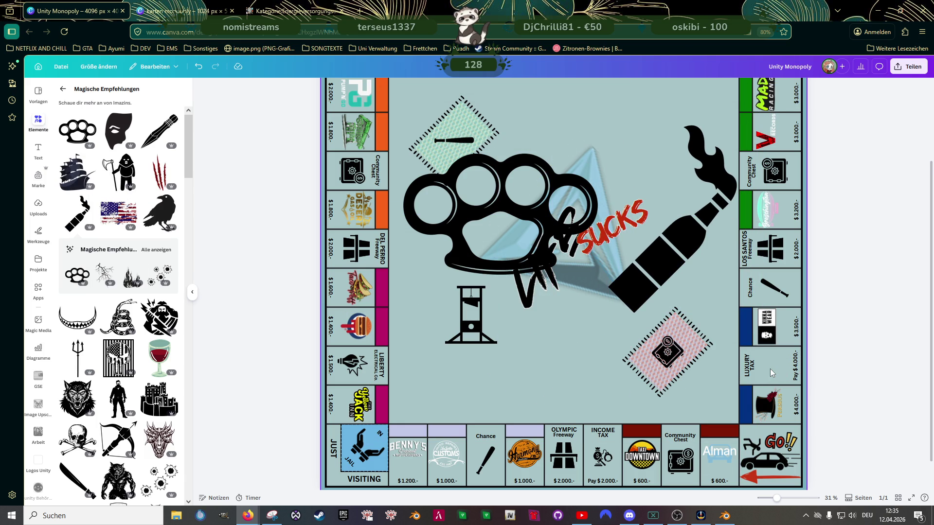
{"action": "left_click", "coordinate": [468, 315]}
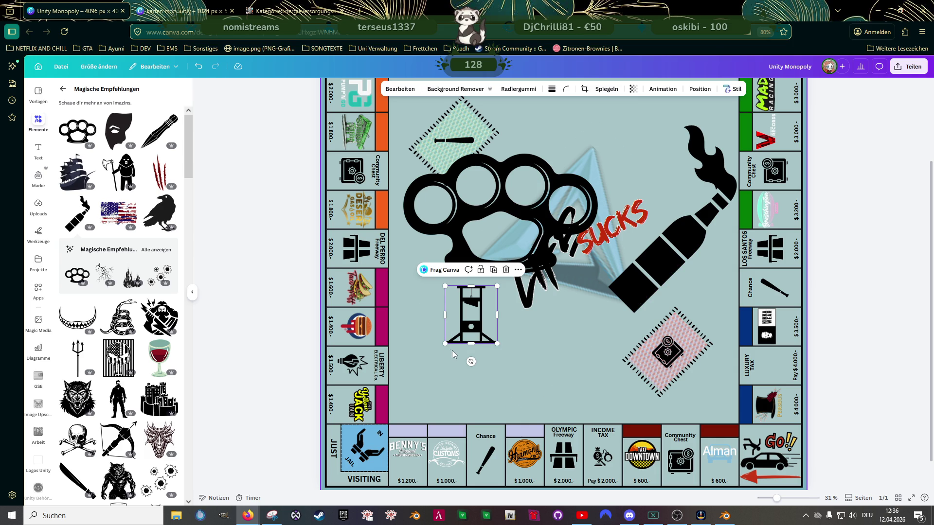
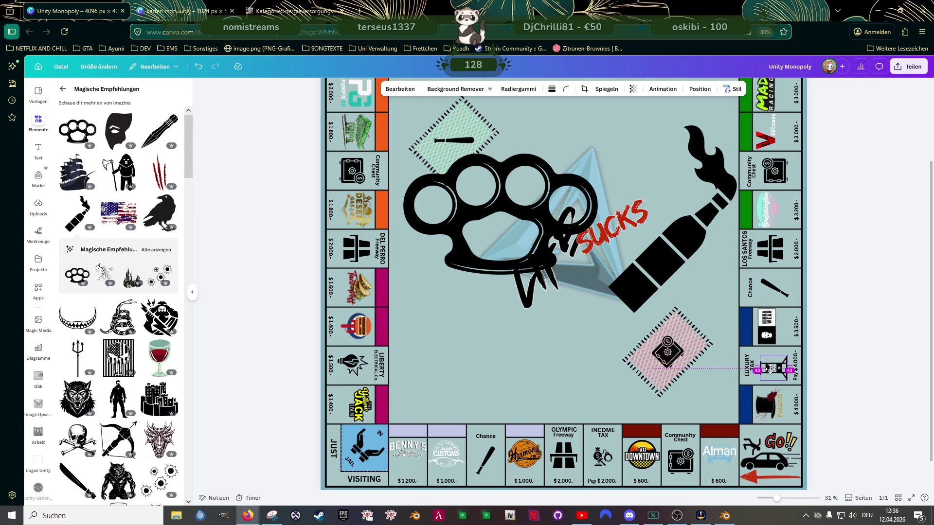
Step: Re-centre the guillotine graphic within the Luxury Tax square
{"action": "left_click_drag", "start_coordinate": [772, 372], "coordinate": [771, 370]}
{"action": "left_click", "coordinate": [556, 373]}
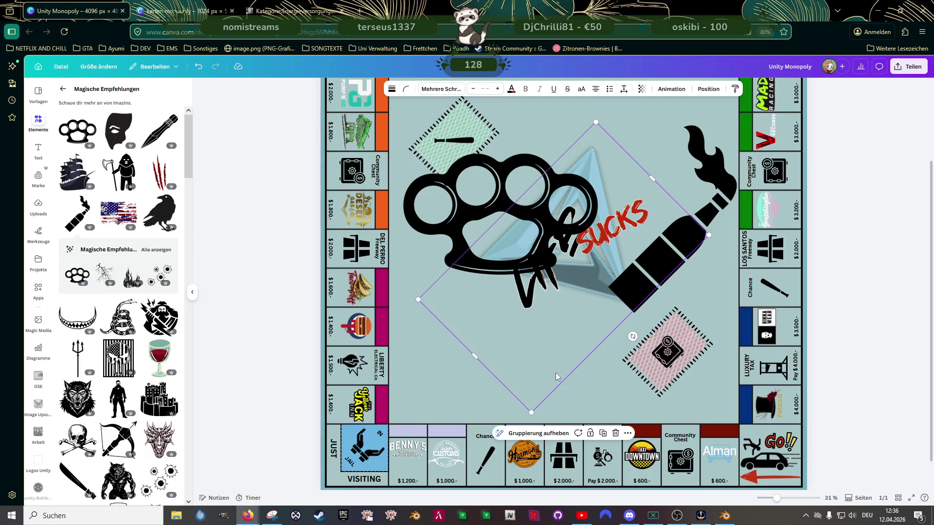
{"action": "left_click", "coordinate": [773, 369]}
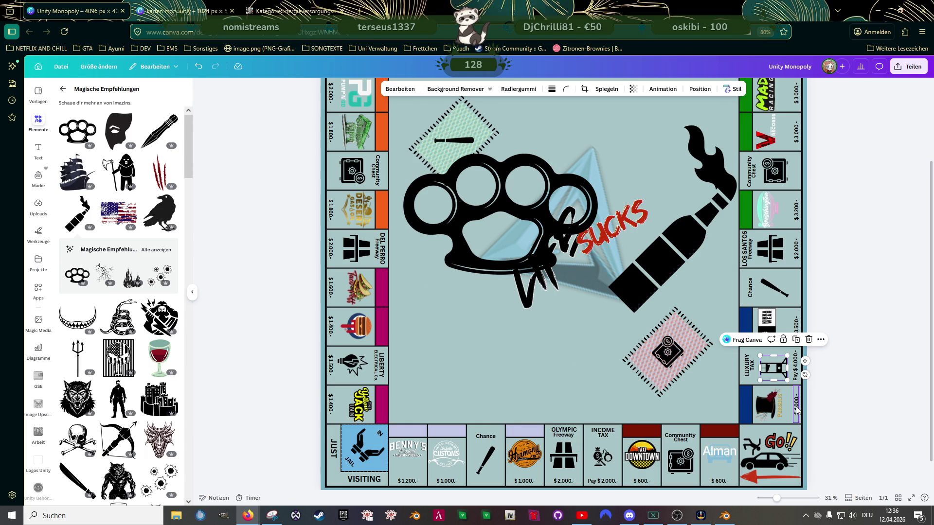
{"action": "scroll", "coordinate": [779, 402], "scroll_direction": "up", "scroll_amount": 3}
{"action": "scroll", "coordinate": [802, 394], "scroll_direction": "up", "scroll_amount": 3}
{"action": "scroll", "coordinate": [810, 365], "scroll_direction": "right", "scroll_amount": 2}
{"action": "left_click_drag", "start_coordinate": [837, 334], "coordinate": [839, 321]}
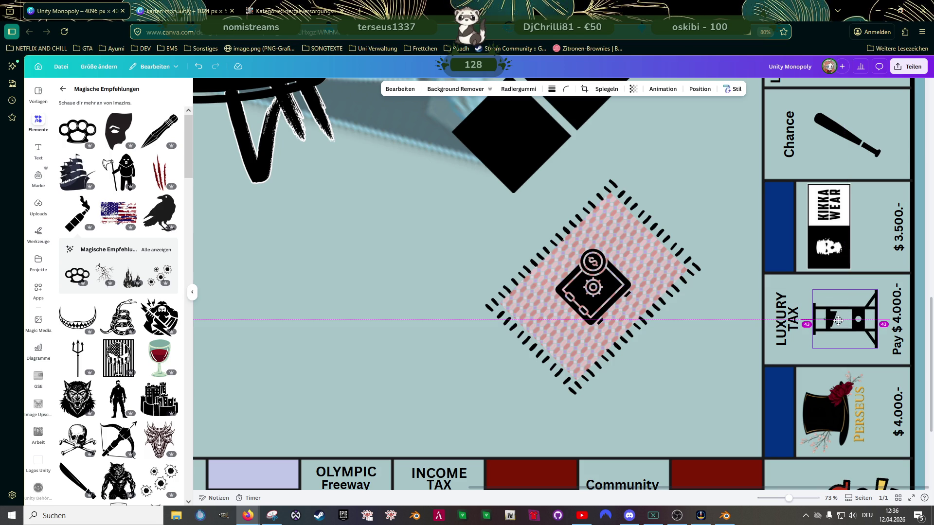
{"action": "left_click_drag", "start_coordinate": [606, 248], "coordinate": [270, 438]}
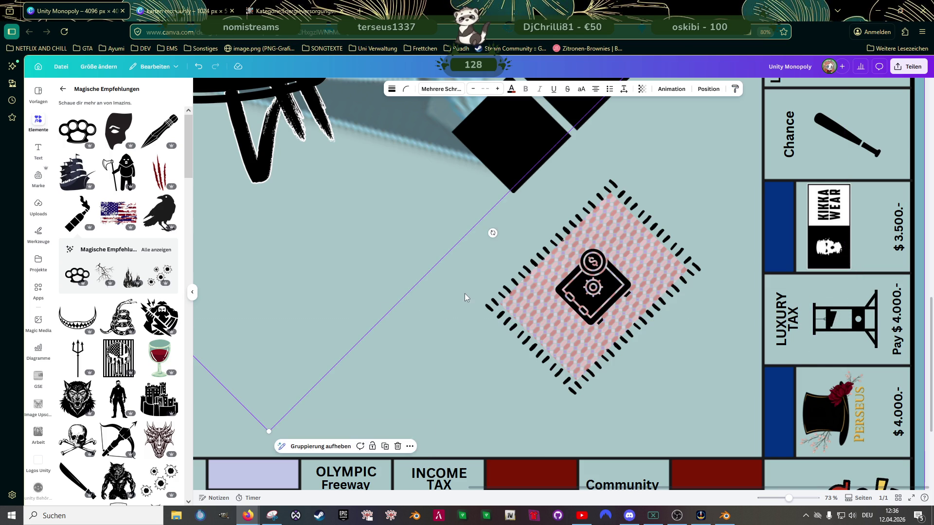
{"action": "scroll", "coordinate": [462, 294], "scroll_direction": "down", "scroll_amount": 3}
{"action": "scroll", "coordinate": [466, 296], "scroll_direction": "down", "scroll_amount": 2}
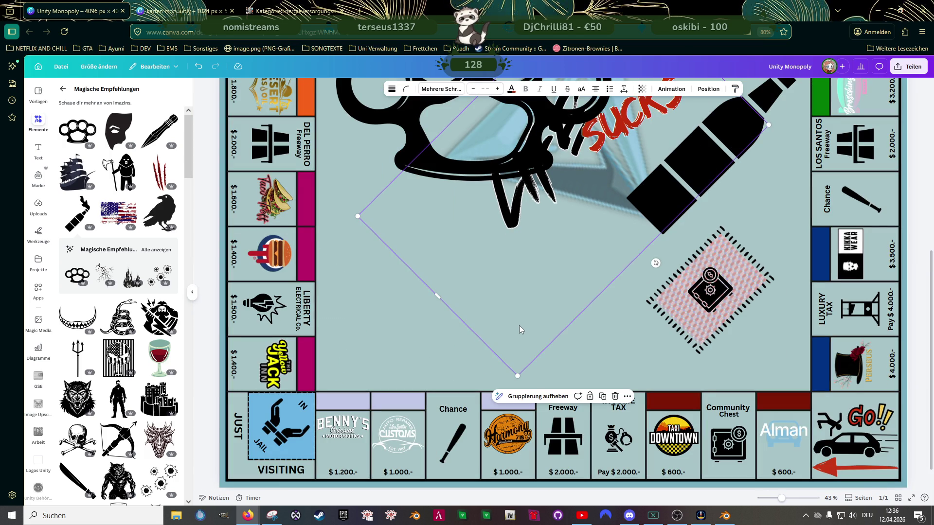
Step: Shrink the Income Tax icon slightly and centre it in its square using the guides
{"action": "left_click", "coordinate": [619, 438]}
{"action": "scroll", "coordinate": [624, 448], "scroll_direction": "up", "scroll_amount": 4}
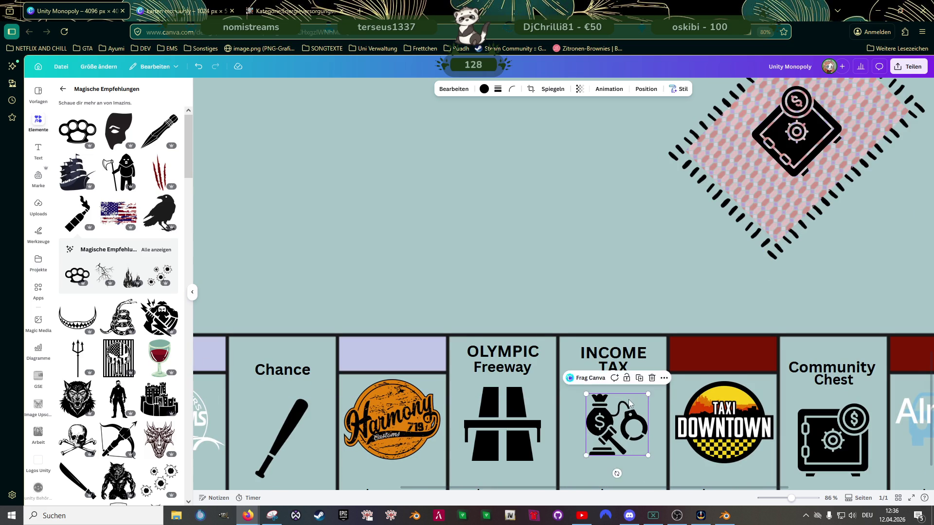
{"action": "scroll", "coordinate": [630, 400], "scroll_direction": "down", "scroll_amount": 2}
{"action": "left_click_drag", "start_coordinate": [584, 391], "coordinate": [609, 370]}
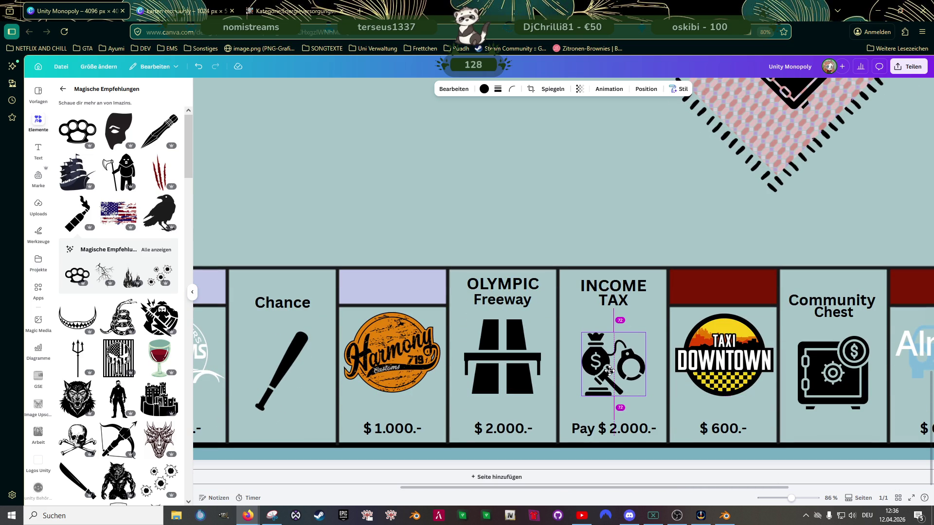
{"action": "left_click", "coordinate": [482, 226]}
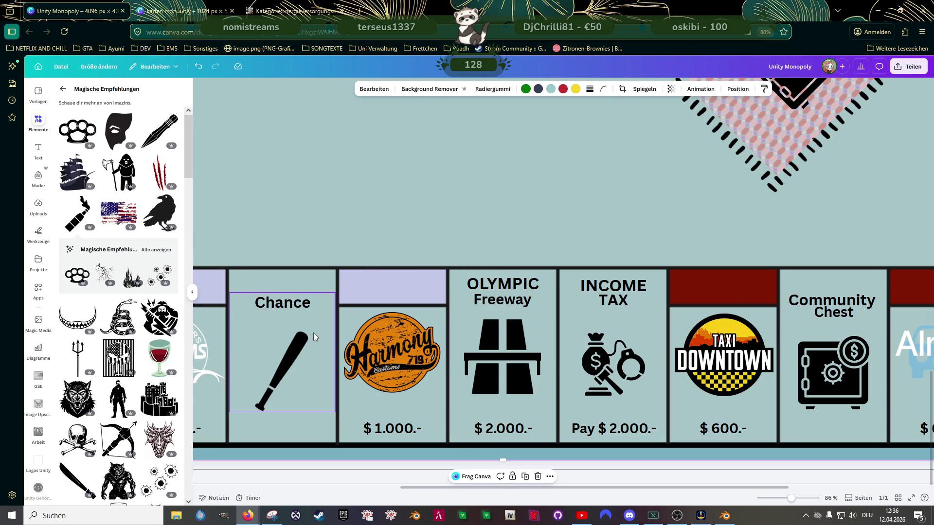
{"action": "scroll", "coordinate": [313, 335], "scroll_direction": "down", "scroll_amount": 3}
{"action": "scroll", "coordinate": [376, 349], "scroll_direction": "up", "scroll_amount": 3}
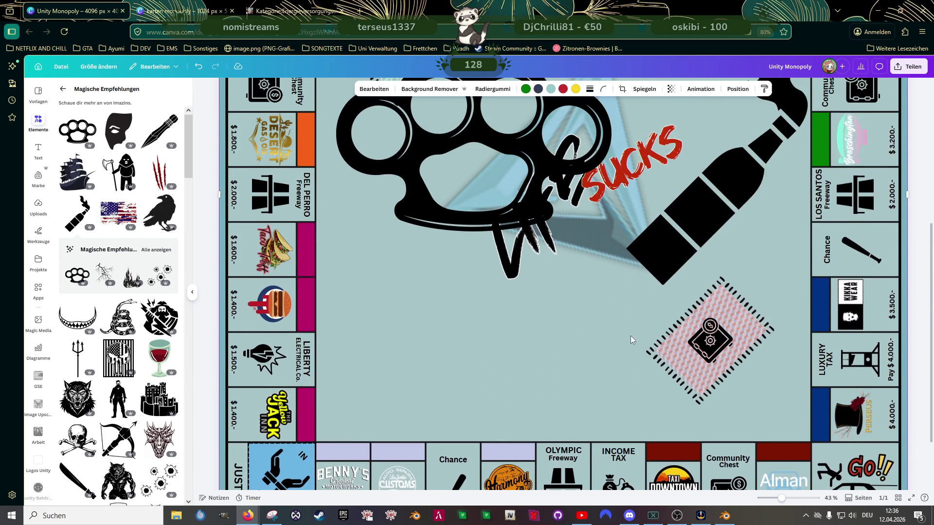
{"action": "scroll", "coordinate": [524, 293], "scroll_direction": "up", "scroll_amount": 3}
{"action": "left_click", "coordinate": [433, 238]}
{"action": "mouse_move", "coordinate": [432, 239]}
{"action": "left_mouse_down"}
{"action": "mouse_move", "coordinate": [404, 385]}
{"action": "mouse_move", "coordinate": [424, 397]}
{"action": "left_mouse_up"}
Step: Shrink the brass knuckles to the lower left and bring a smaller bottle beside them
{"action": "left_click_drag", "start_coordinate": [560, 313], "coordinate": [450, 380]}
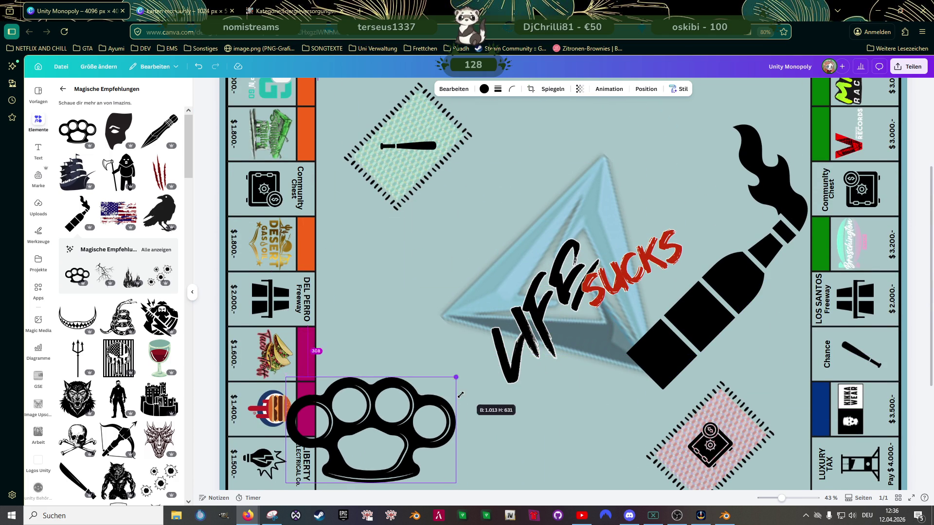
{"action": "left_click_drag", "start_coordinate": [392, 426], "coordinate": [409, 409]}
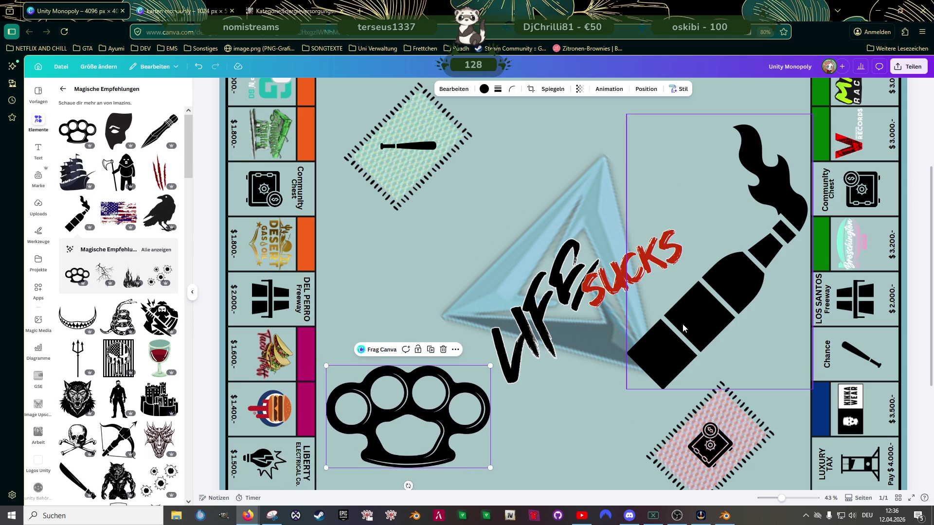
{"action": "left_click", "coordinate": [703, 315]}
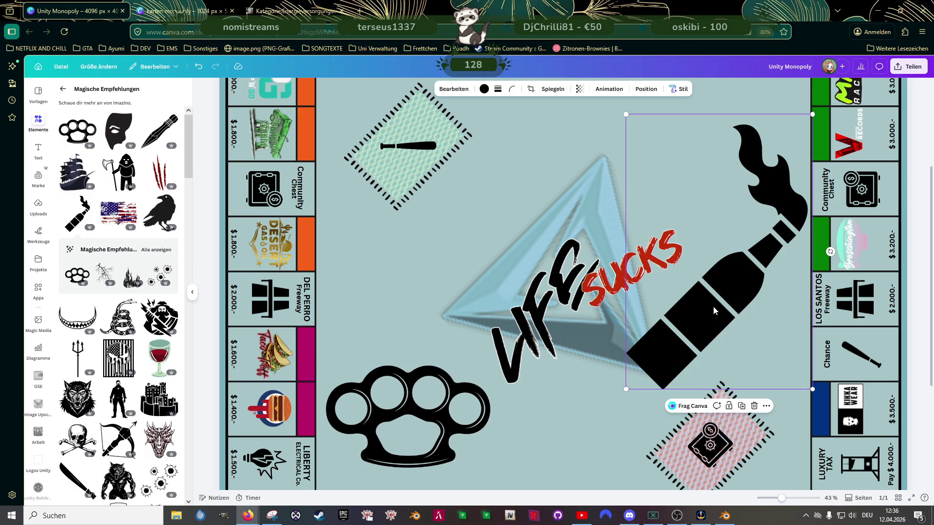
{"action": "scroll", "coordinate": [713, 306], "scroll_direction": "down", "scroll_amount": 3}
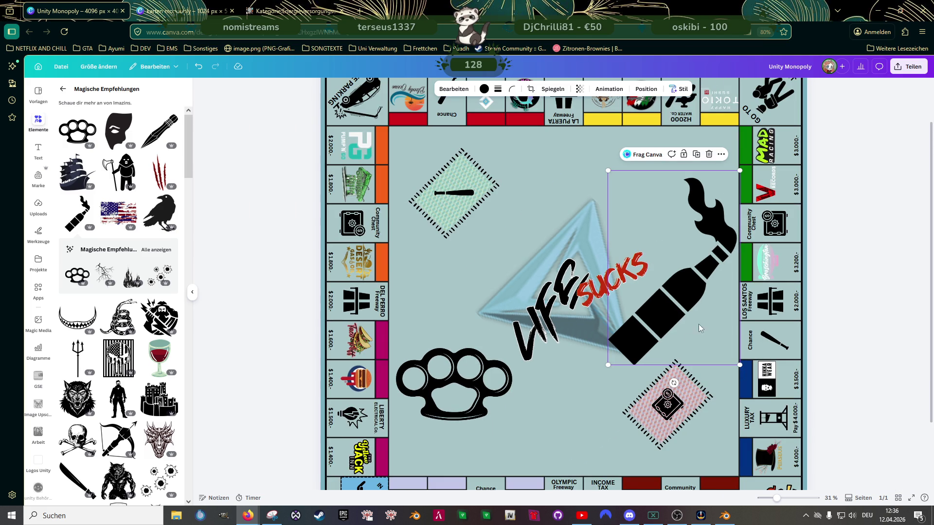
{"action": "mouse_move", "coordinate": [683, 309]}
{"action": "left_mouse_down"}
{"action": "mouse_move", "coordinate": [457, 351]}
{"action": "mouse_move", "coordinate": [562, 398]}
{"action": "left_mouse_up"}
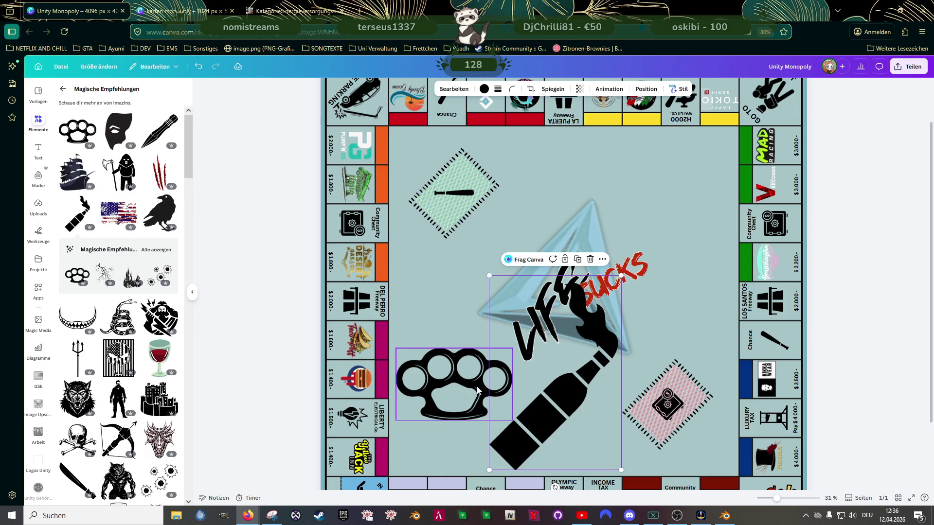
{"action": "left_click_drag", "start_coordinate": [489, 277], "coordinate": [544, 350]}
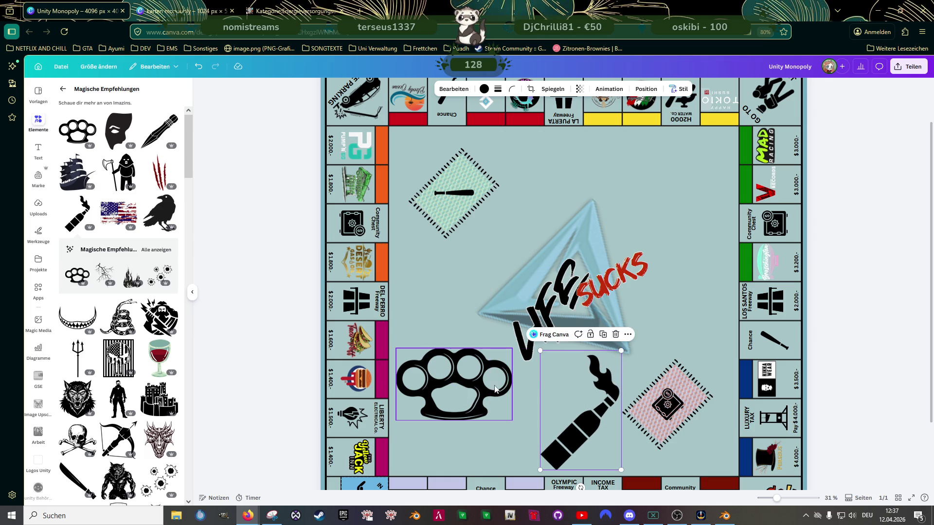
Step: Make the brass knuckles even smaller and tilted, then shift the bottle further left beside them
{"action": "left_click", "coordinate": [471, 394]}
{"action": "left_click_drag", "start_coordinate": [453, 438], "coordinate": [485, 446]}
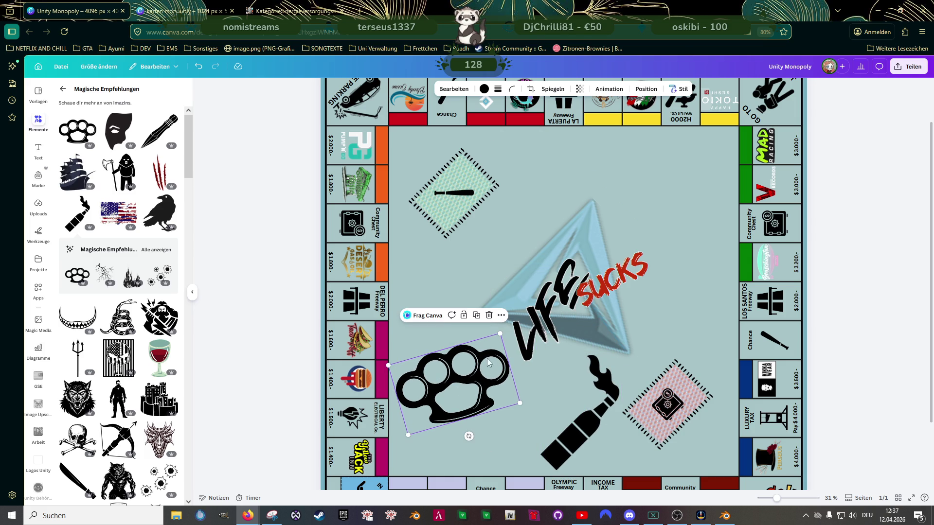
{"action": "left_click_drag", "start_coordinate": [499, 334], "coordinate": [467, 372]}
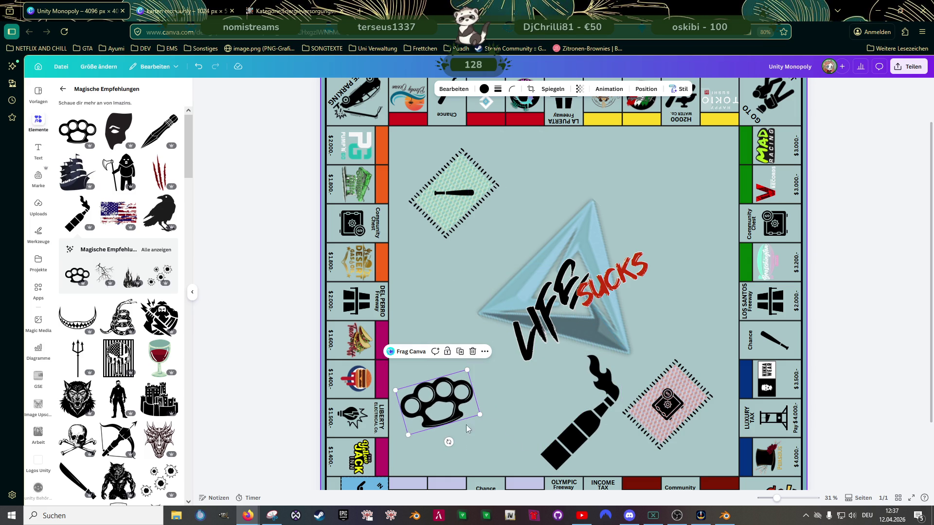
{"action": "left_click_drag", "start_coordinate": [449, 442], "coordinate": [427, 449]}
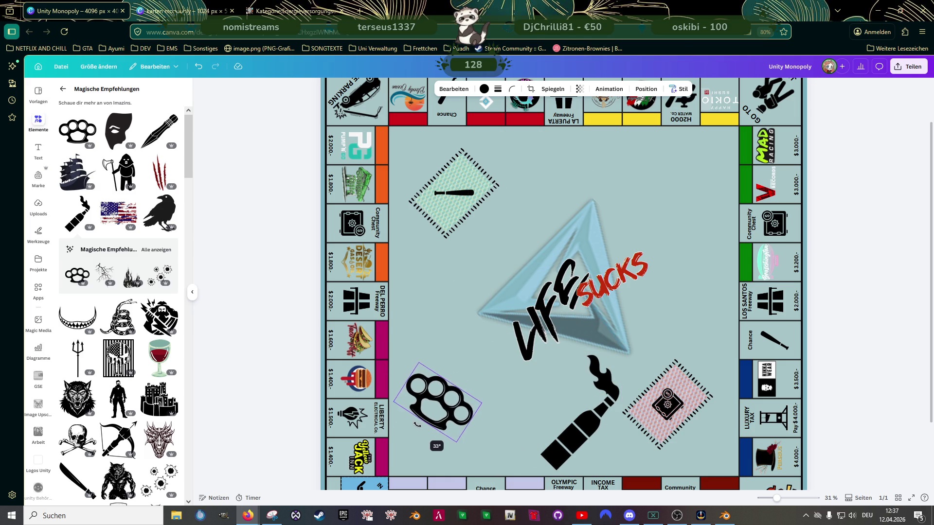
{"action": "mouse_move", "coordinate": [415, 376]}
{"action": "left_mouse_down"}
{"action": "mouse_move", "coordinate": [544, 417]}
{"action": "mouse_move", "coordinate": [445, 398]}
{"action": "left_mouse_up"}
{"action": "left_click", "coordinate": [571, 432]}
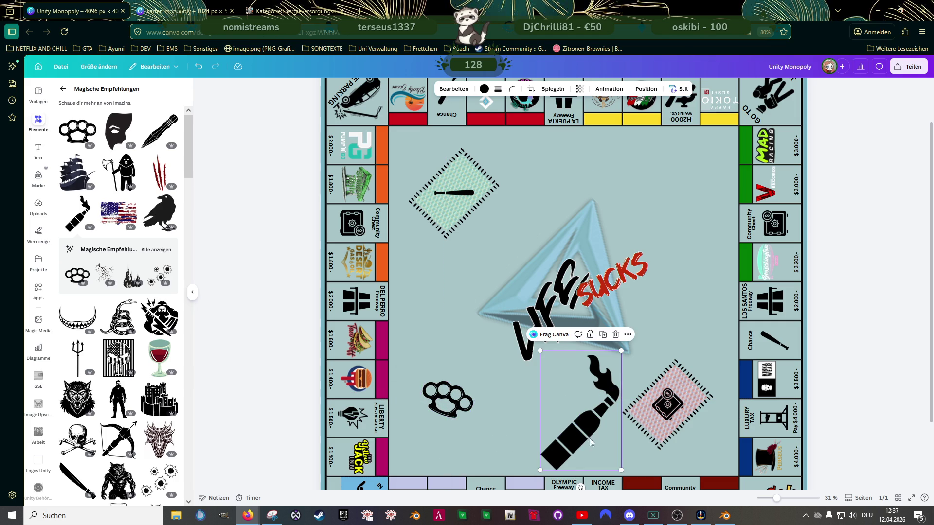
{"action": "left_click_drag", "start_coordinate": [574, 436], "coordinate": [536, 435]}
{"action": "left_click", "coordinate": [454, 198]}
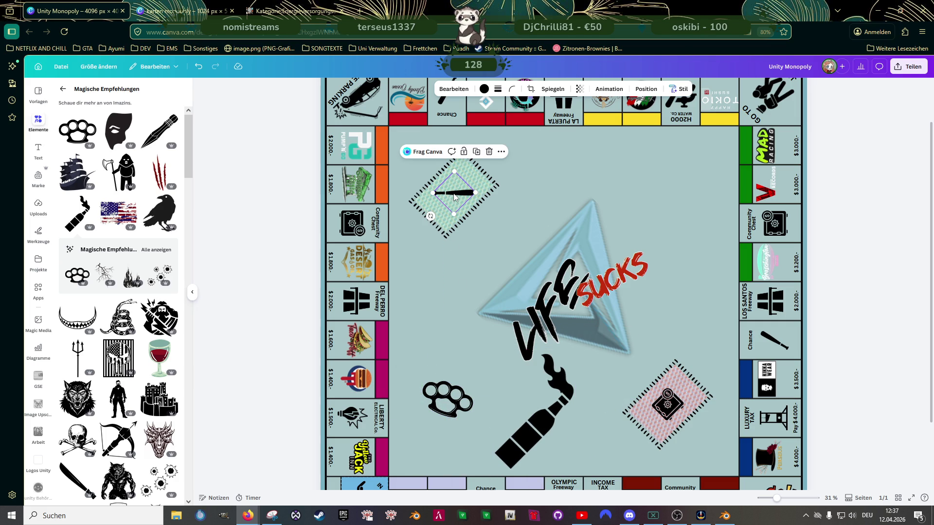
Step: Bring a baseball bat down beside the bottle, delete the brass knuckles, and enlarge the bat
{"action": "mouse_move", "coordinate": [456, 197]}
{"action": "left_mouse_down"}
{"action": "mouse_move", "coordinate": [521, 388]}
{"action": "mouse_move", "coordinate": [556, 389]}
{"action": "left_mouse_up"}
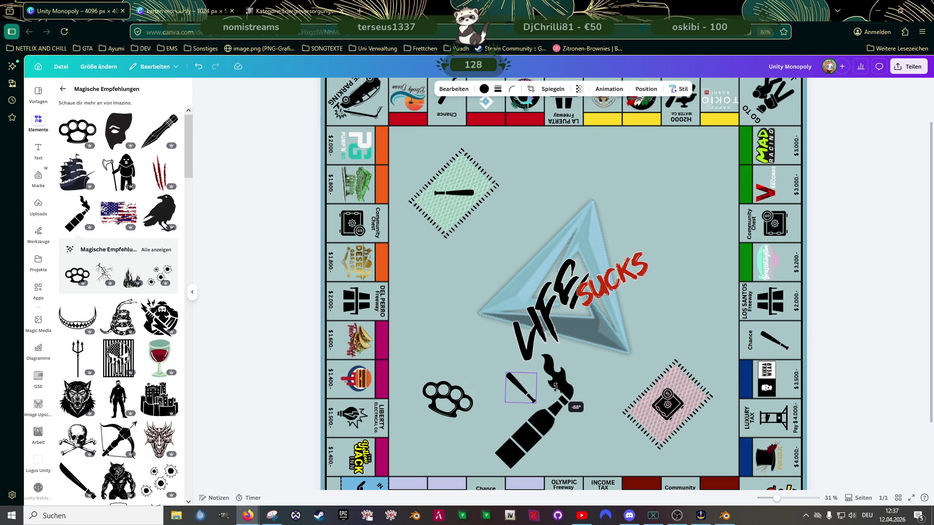
{"action": "left_click", "coordinate": [547, 434]}
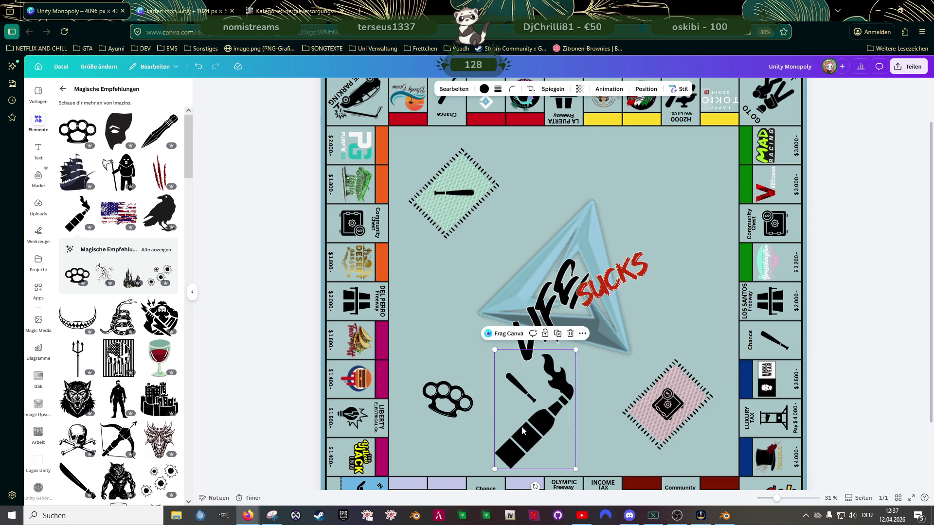
{"action": "left_click", "coordinate": [447, 398]}
{"action": "key", "text": "Delete"}
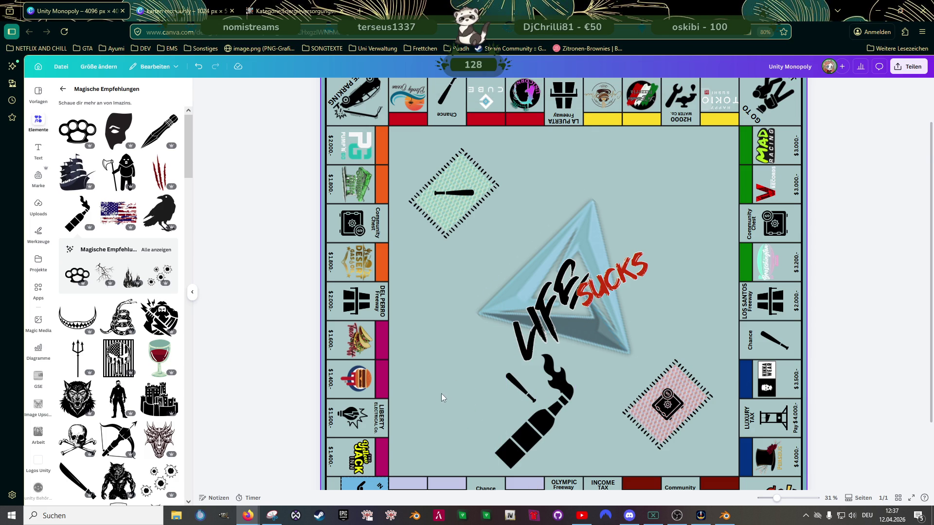
{"action": "scroll", "coordinate": [439, 395], "scroll_direction": "up", "scroll_amount": 3}
{"action": "mouse_move", "coordinate": [515, 387]}
{"action": "left_mouse_down"}
{"action": "mouse_move", "coordinate": [399, 383]}
{"action": "mouse_move", "coordinate": [465, 450]}
{"action": "left_mouse_up"}
{"action": "scroll", "coordinate": [538, 436], "scroll_direction": "down", "scroll_amount": 2}
Step: Shrink the bottle and lay it rotated across the bat
{"action": "left_click", "coordinate": [540, 365]}
{"action": "left_click_drag", "start_coordinate": [605, 266], "coordinate": [558, 336]}
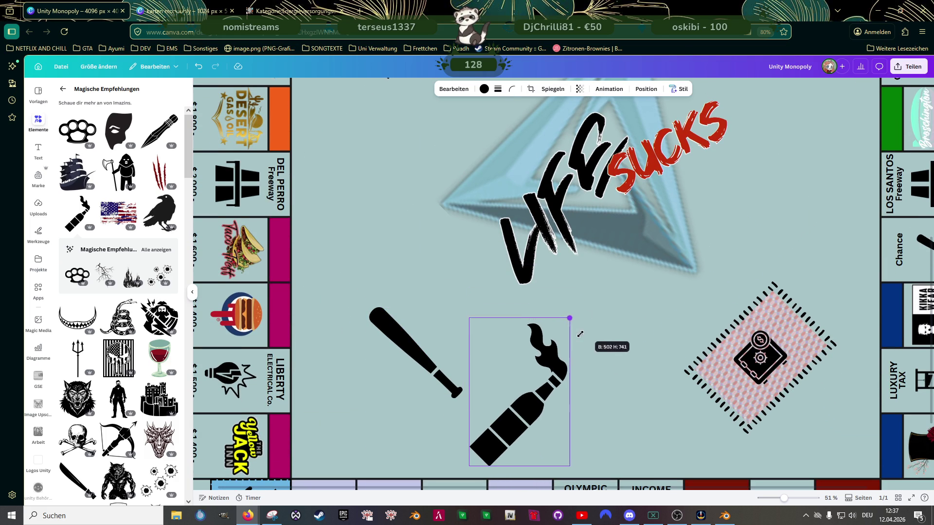
{"action": "left_click_drag", "start_coordinate": [516, 430], "coordinate": [423, 351]}
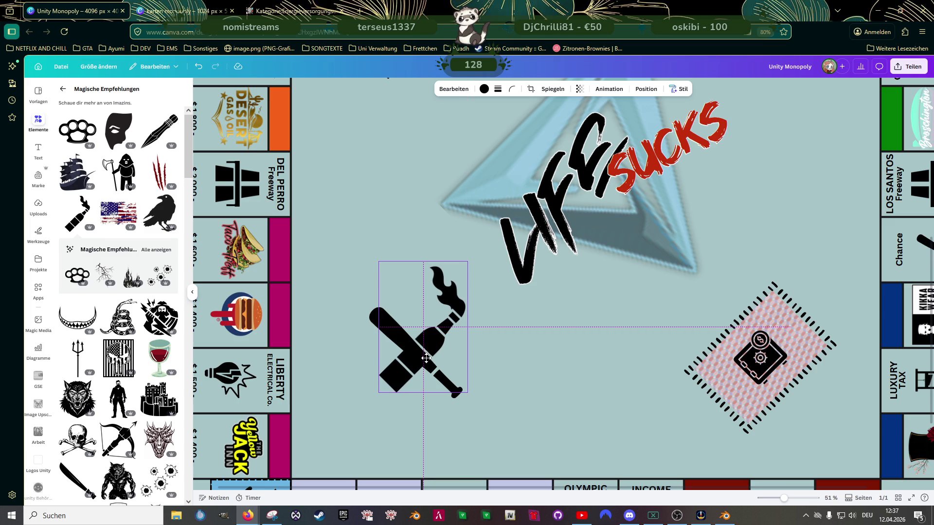
{"action": "left_click_drag", "start_coordinate": [423, 356], "coordinate": [423, 367]}
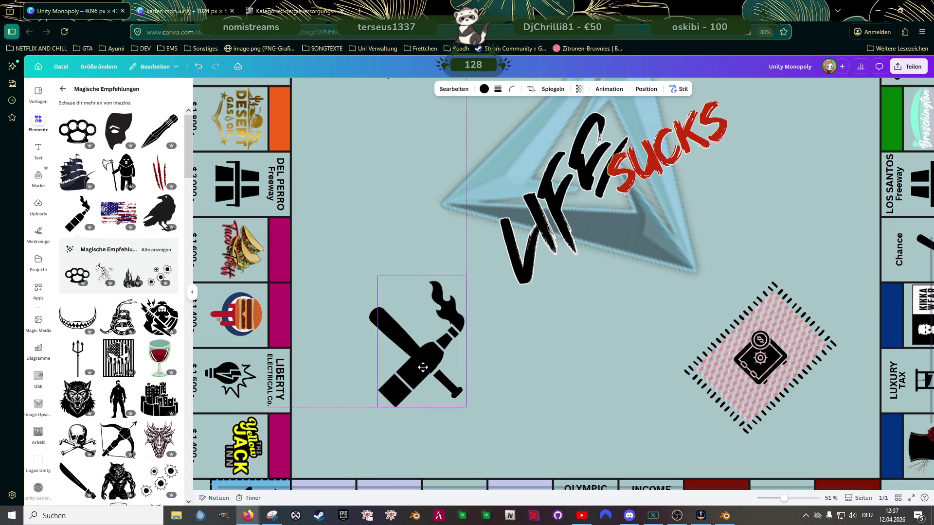
{"action": "left_click_drag", "start_coordinate": [378, 276], "coordinate": [391, 296]}
{"action": "mouse_move", "coordinate": [412, 387]}
{"action": "left_mouse_down"}
{"action": "mouse_move", "coordinate": [400, 373]}
{"action": "mouse_move", "coordinate": [410, 367]}
{"action": "left_mouse_up"}
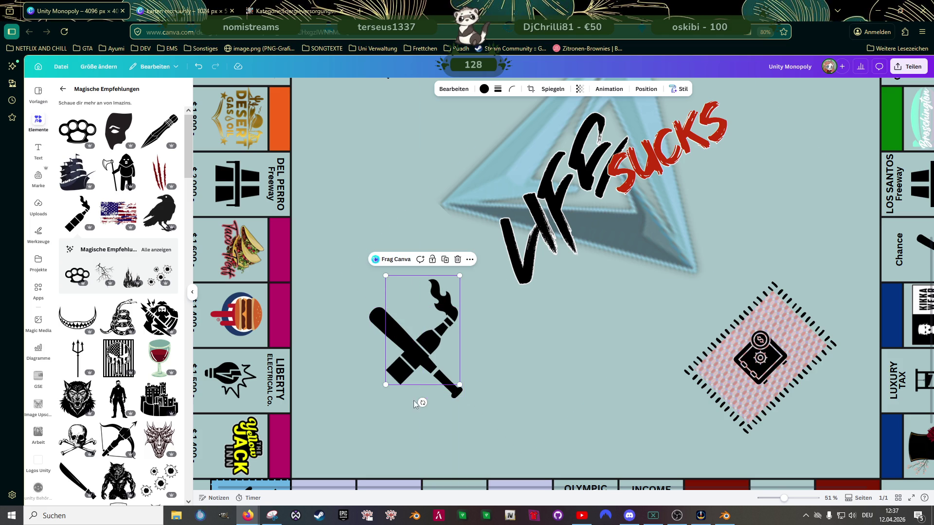
{"action": "left_click_drag", "start_coordinate": [422, 401], "coordinate": [445, 394]}
Step: Rotate the bat to cross the bottle and group both into one emblem with Ctrl+G
{"action": "left_click", "coordinate": [437, 398]}
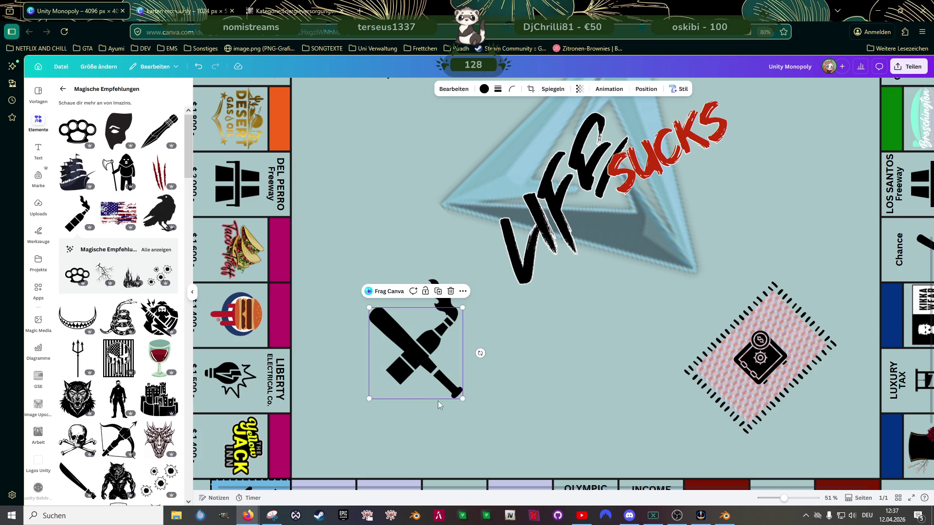
{"action": "mouse_move", "coordinate": [479, 353]}
{"action": "left_mouse_down"}
{"action": "mouse_move", "coordinate": [468, 345]}
{"action": "mouse_move", "coordinate": [445, 361]}
{"action": "left_mouse_up"}
{"action": "left_click", "coordinate": [415, 295], "text": "shift"}
{"action": "key", "text": "ctrl+g"}
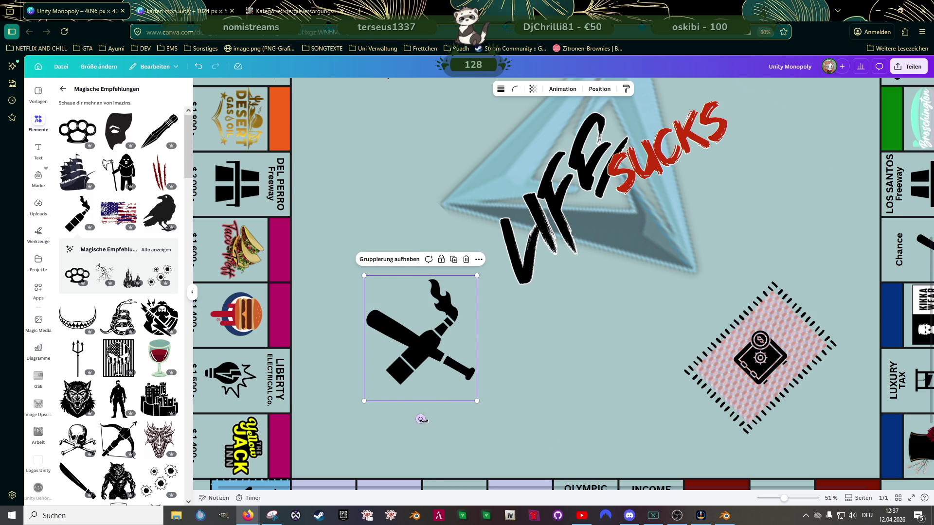
Step: Tilt the grouped bat-and-bottle emblem slightly and reselect it on the board
{"action": "left_click_drag", "start_coordinate": [422, 419], "coordinate": [410, 418]}
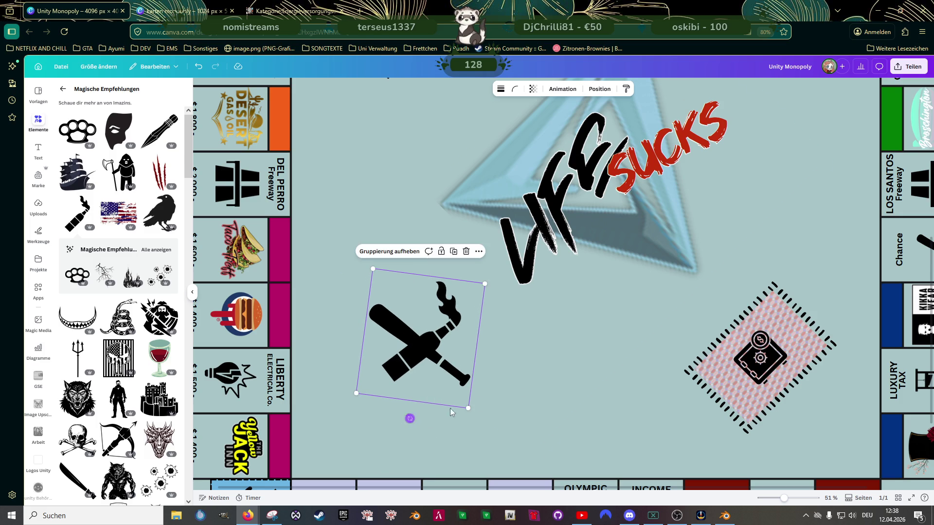
{"action": "left_click", "coordinate": [523, 385]}
{"action": "scroll", "coordinate": [506, 385], "scroll_direction": "down", "scroll_amount": 3, "text": "ctrl"}
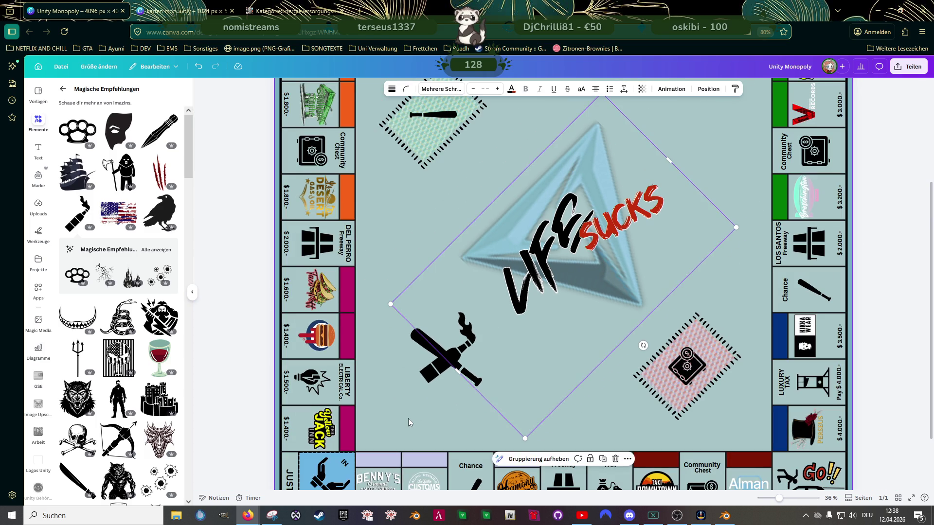
{"action": "left_click", "coordinate": [484, 392]}
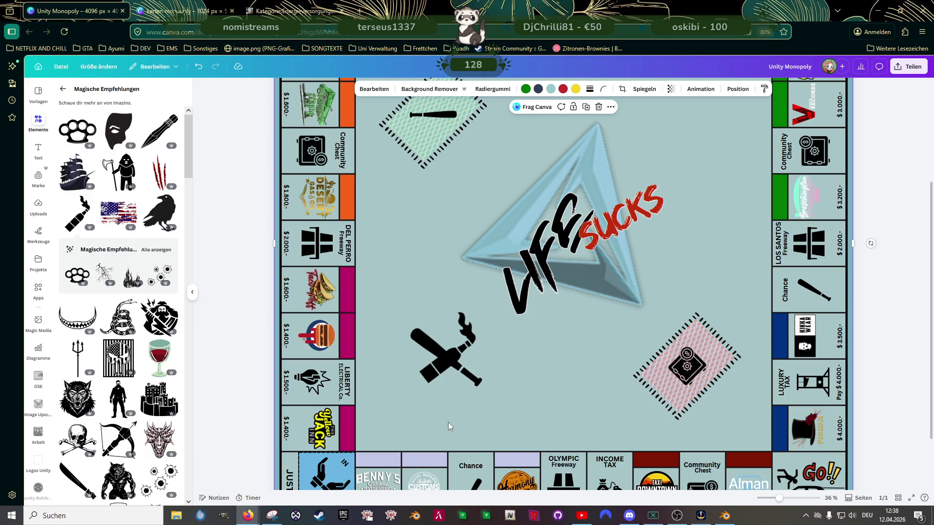
{"action": "left_click", "coordinate": [456, 357]}
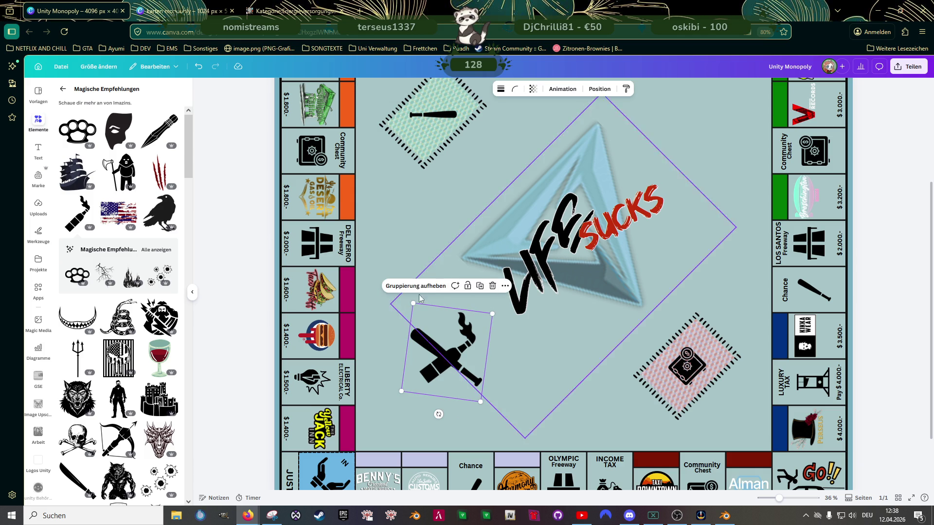
Step: Shrink the bat-and-bottle graphic slightly and nudge it into line with the opposite diamond
{"action": "left_click", "coordinate": [415, 337]}
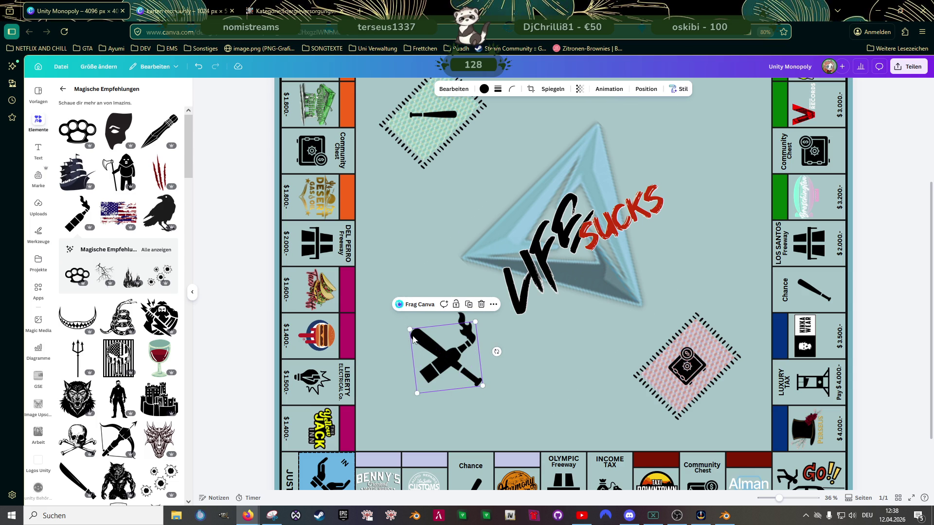
{"action": "left_click_drag", "start_coordinate": [412, 331], "coordinate": [416, 335]}
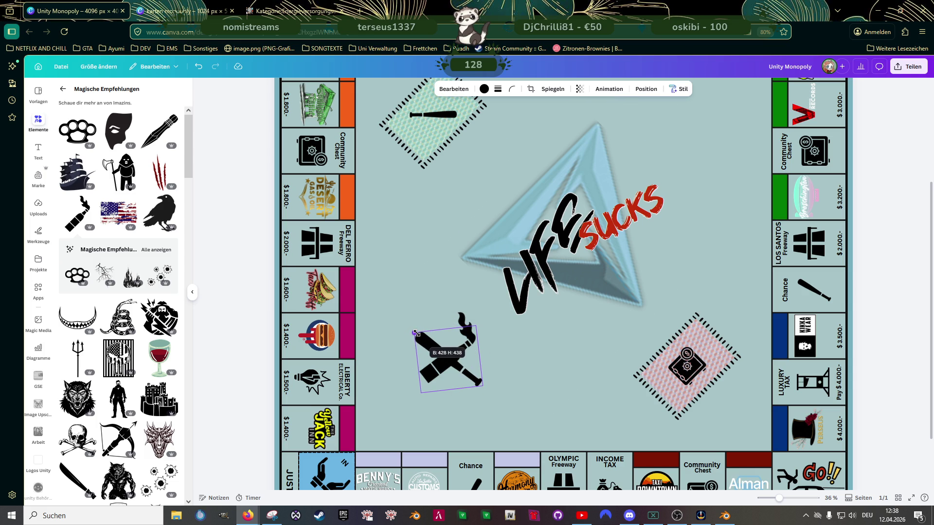
{"action": "left_click_drag", "start_coordinate": [473, 381], "coordinate": [467, 371]}
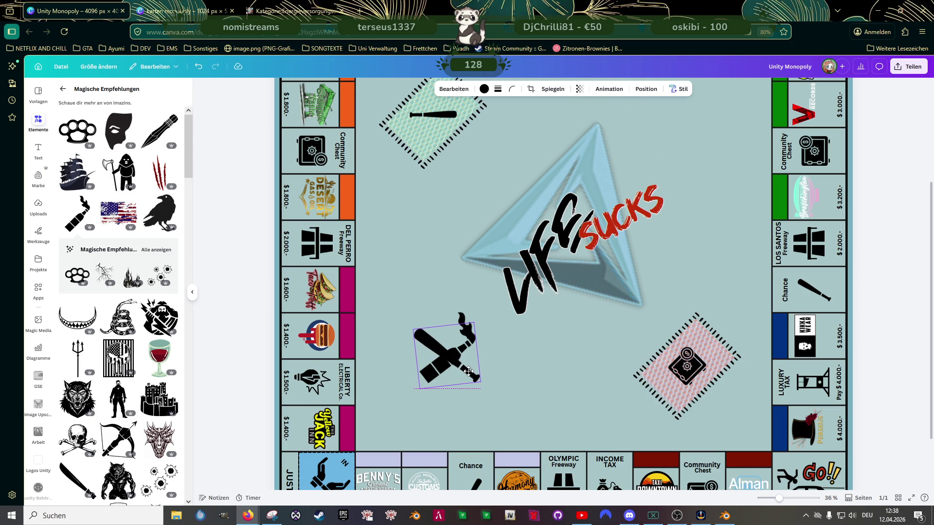
{"action": "left_click_drag", "start_coordinate": [469, 371], "coordinate": [469, 369]}
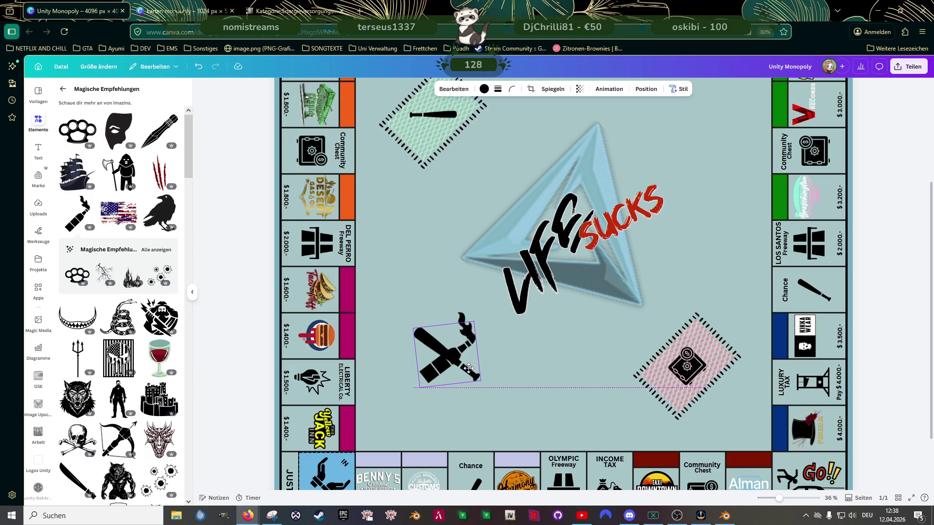
{"action": "scroll", "coordinate": [438, 336], "scroll_direction": "up", "scroll_amount": 3}
{"action": "scroll", "coordinate": [423, 365], "scroll_direction": "up", "scroll_amount": 4}
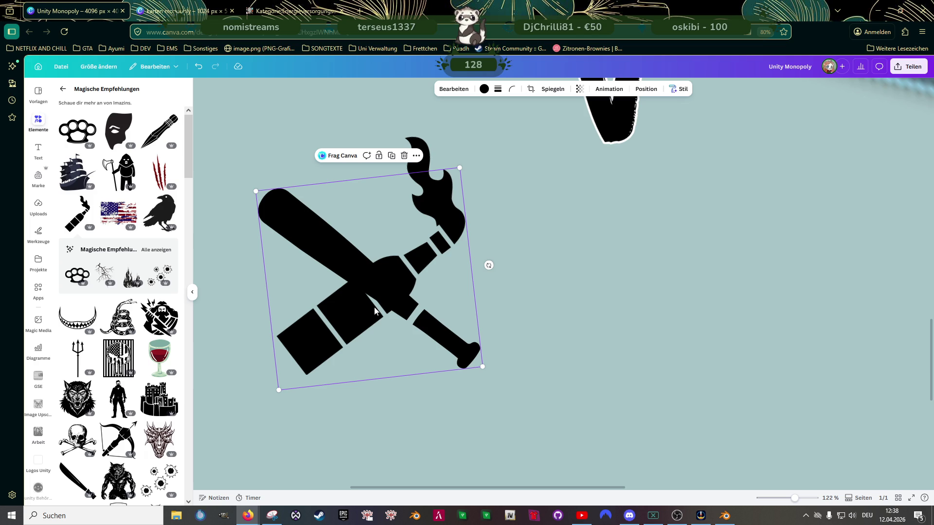
Step: Search Elements for 'rechteck' and add the cream rectangle to the design
{"action": "left_click", "coordinate": [62, 91]}
{"action": "scroll", "coordinate": [117, 256], "scroll_direction": "up", "scroll_amount": 1}
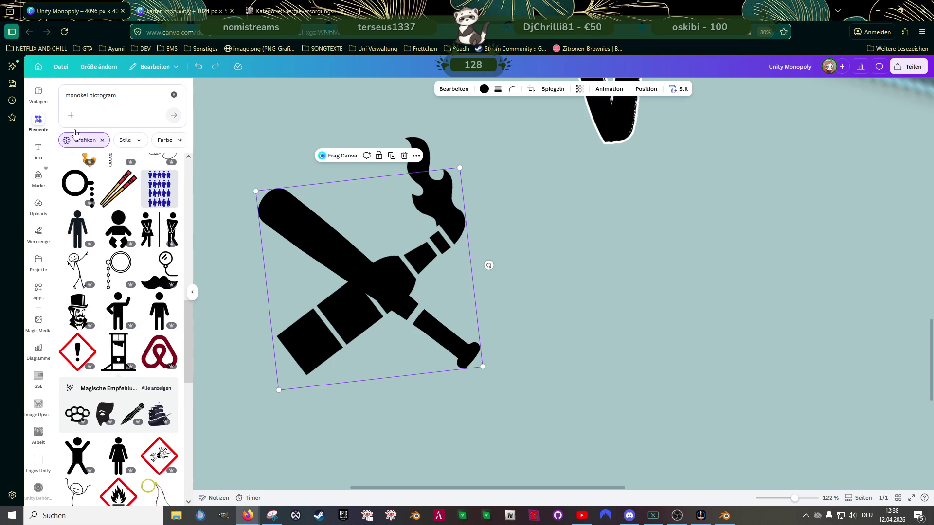
{"action": "left_click", "coordinate": [132, 98]}
{"action": "triple_click", "coordinate": [139, 96]}
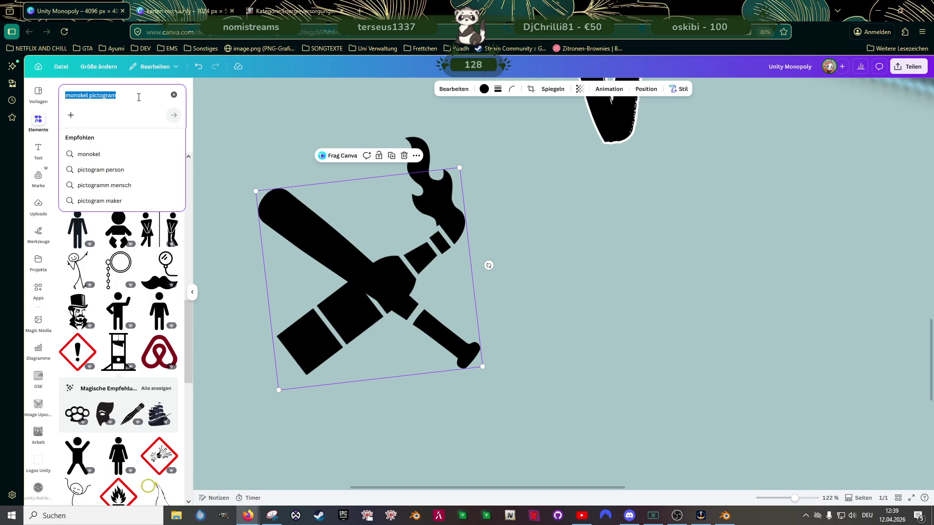
{"action": "type", "text": "rechteck"}
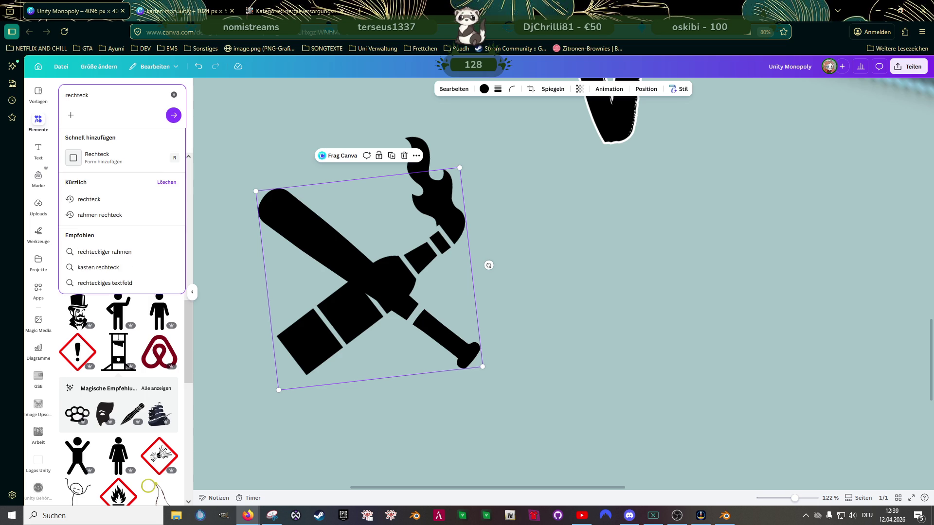
{"action": "key", "text": "Return"}
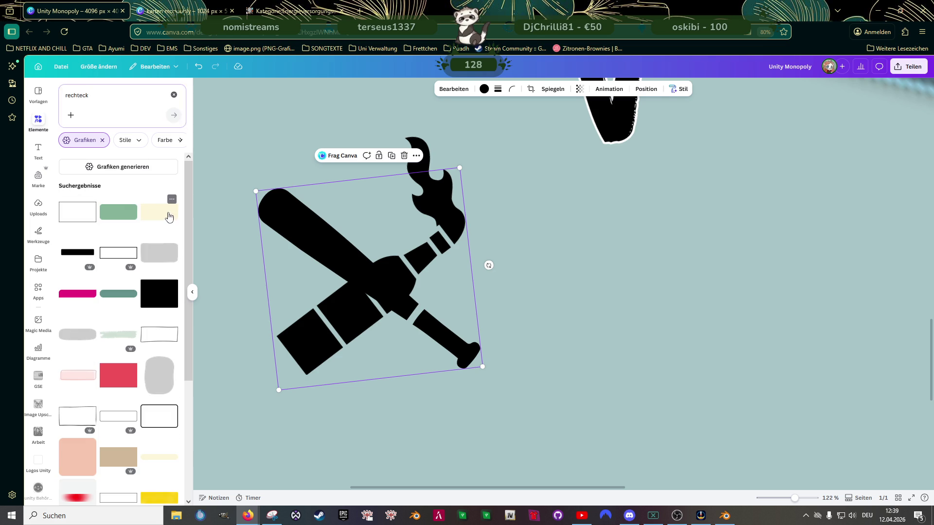
{"action": "left_click", "coordinate": [511, 270]}
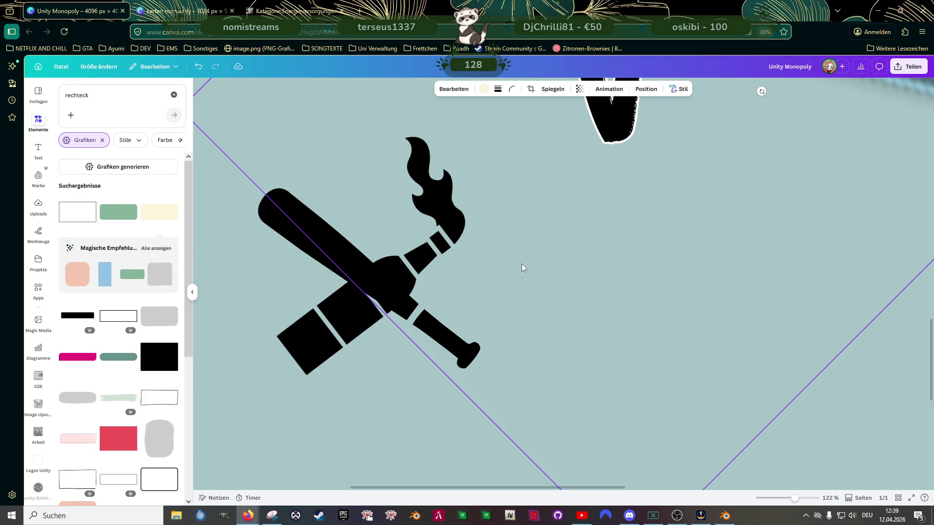
{"action": "scroll", "coordinate": [522, 260], "scroll_direction": "down", "scroll_amount": 5}
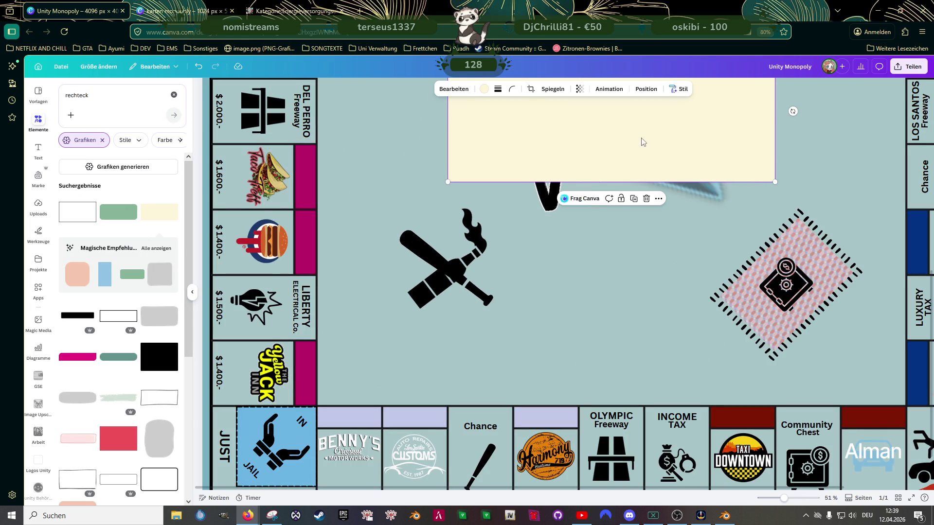
Step: Shrink the rectangle to a small bar near the emblem and move the bat away from the bottle
{"action": "left_click_drag", "start_coordinate": [642, 142], "coordinate": [569, 328]}
{"action": "left_click_drag", "start_coordinate": [628, 270], "coordinate": [412, 358]}
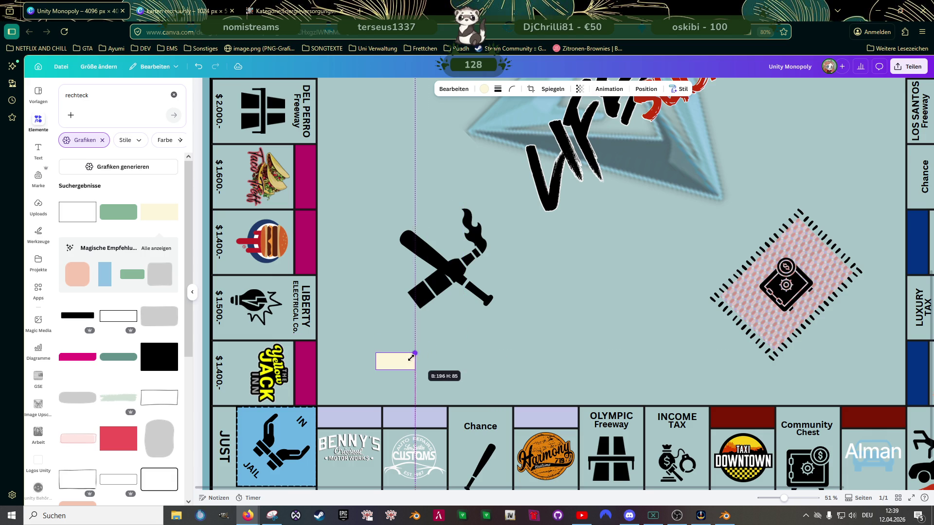
{"action": "left_click_drag", "start_coordinate": [398, 361], "coordinate": [454, 319]}
{"action": "left_click", "coordinate": [437, 269]}
{"action": "left_click_drag", "start_coordinate": [437, 269], "coordinate": [536, 257]}
{"action": "scroll", "coordinate": [446, 319], "scroll_direction": "up", "scroll_amount": 5}
{"action": "scroll", "coordinate": [446, 319], "scroll_direction": "up", "scroll_amount": 3}
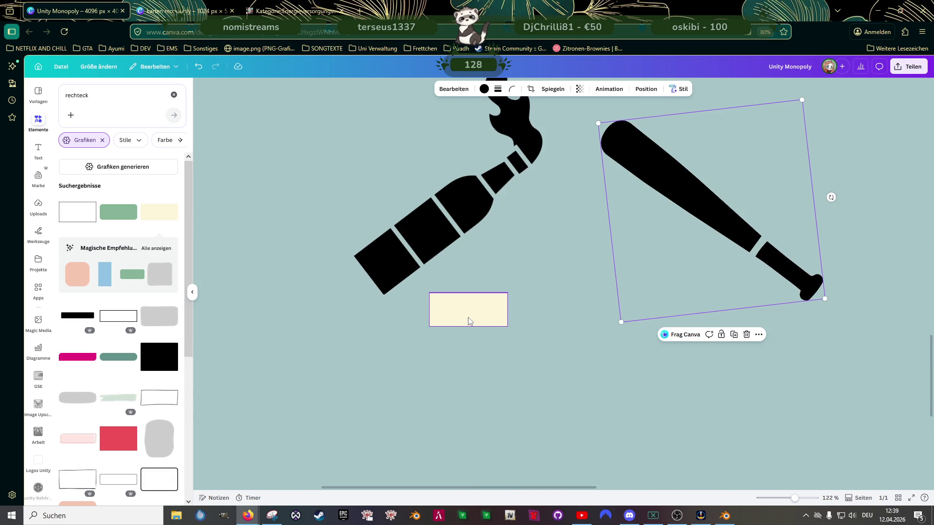
Step: Tilt the small cream rectangle and place it across the flaming bottle as a cut-out gap
{"action": "left_click", "coordinate": [469, 320]}
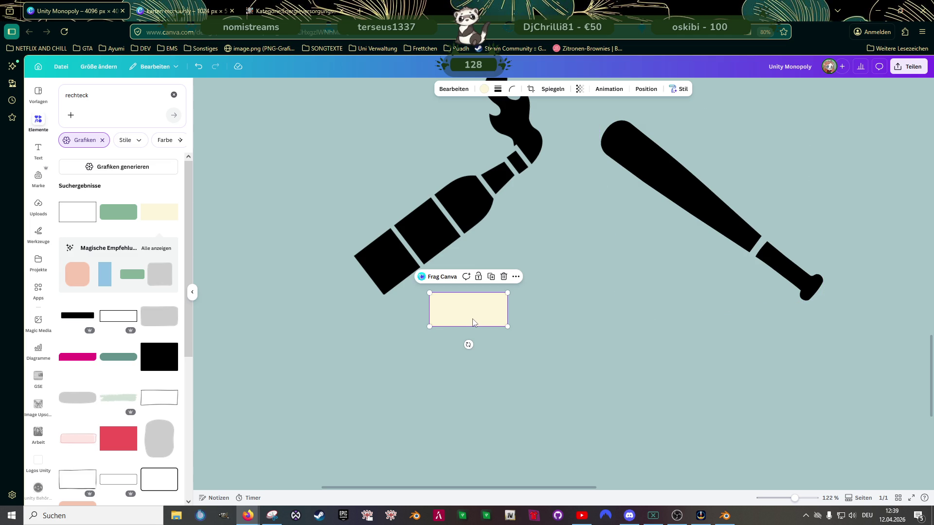
{"action": "left_click_drag", "start_coordinate": [471, 321], "coordinate": [491, 278]}
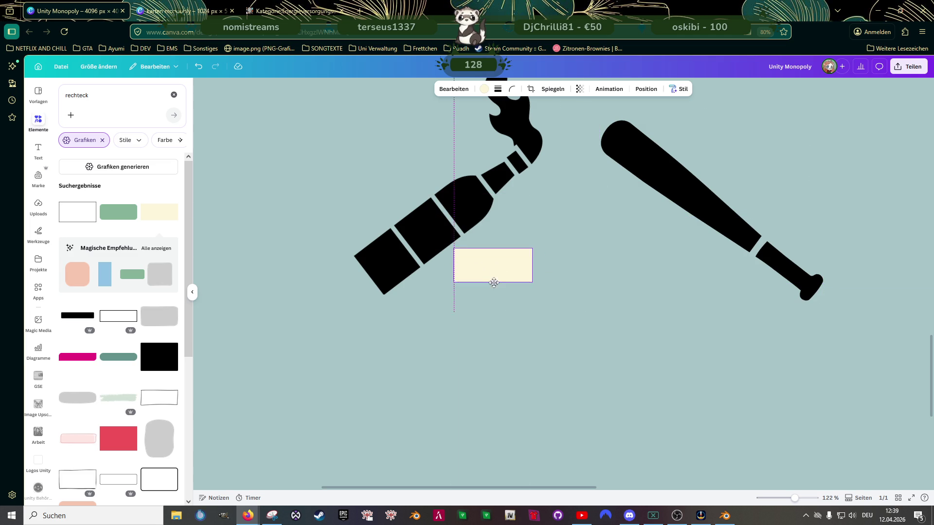
{"action": "left_click_drag", "start_coordinate": [490, 312], "coordinate": [528, 306]}
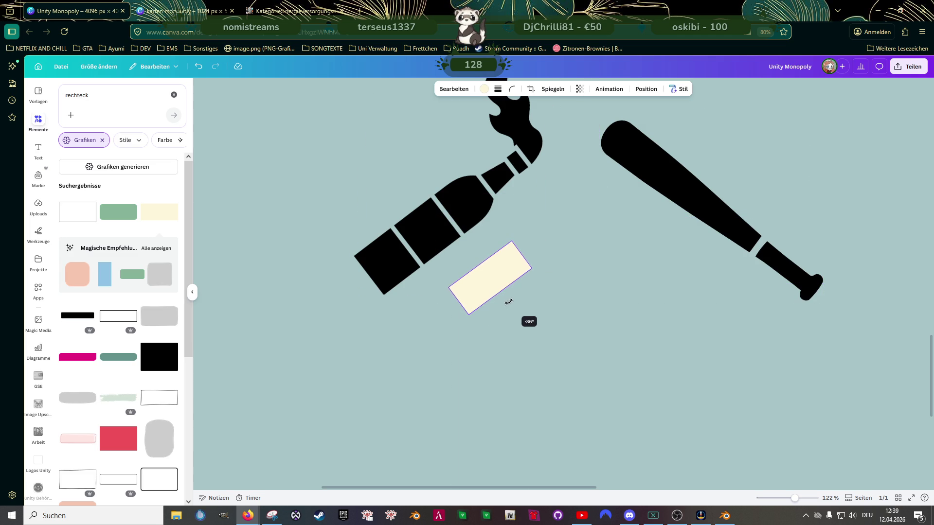
{"action": "mouse_move", "coordinate": [481, 276]}
{"action": "left_mouse_down"}
{"action": "mouse_move", "coordinate": [448, 230]}
{"action": "mouse_move", "coordinate": [451, 204]}
{"action": "mouse_move", "coordinate": [419, 225]}
{"action": "left_mouse_up"}
{"action": "left_click_drag", "start_coordinate": [429, 169], "coordinate": [432, 184]}
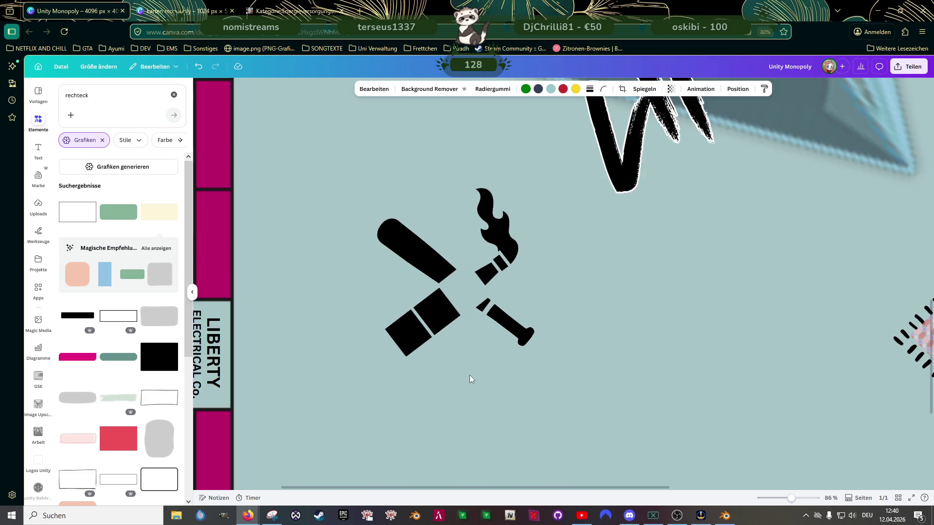
{"action": "scroll", "coordinate": [470, 375], "scroll_direction": "up", "scroll_amount": 3}
{"action": "scroll", "coordinate": [469, 375], "scroll_direction": "up", "scroll_amount": 2}
{"action": "scroll", "coordinate": [465, 369], "scroll_direction": "down", "scroll_amount": 2}
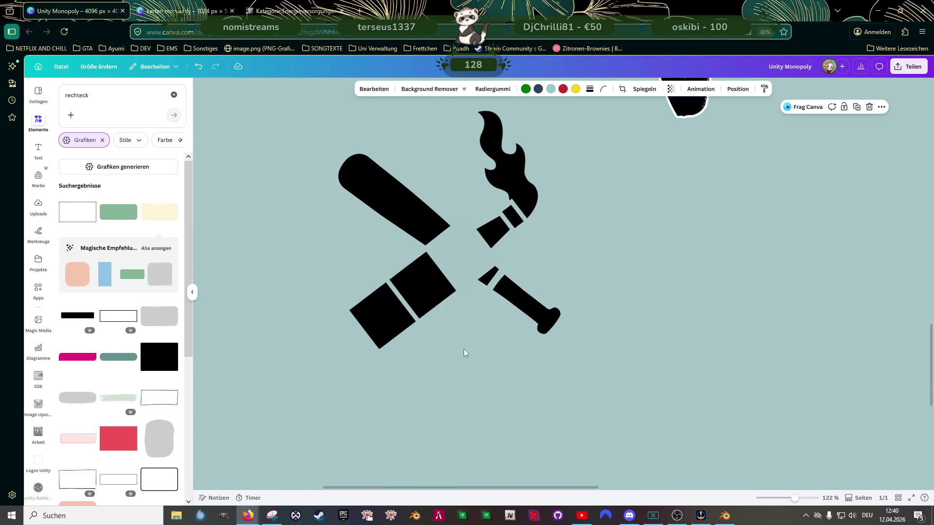
Step: Group the cream rectangle with the bat and reposition the new group
{"action": "left_click", "coordinate": [464, 268]}
{"action": "left_click", "coordinate": [516, 310], "text": "shift"}
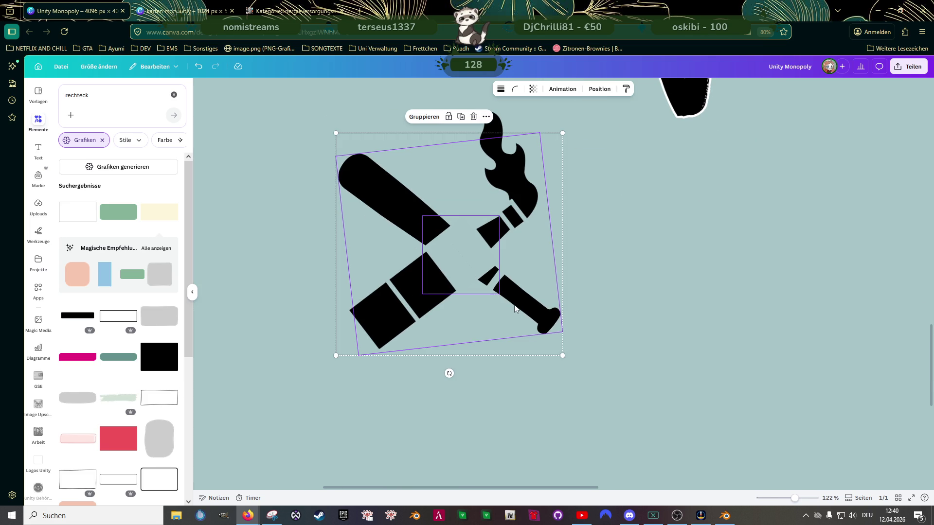
{"action": "left_click", "coordinate": [425, 117]}
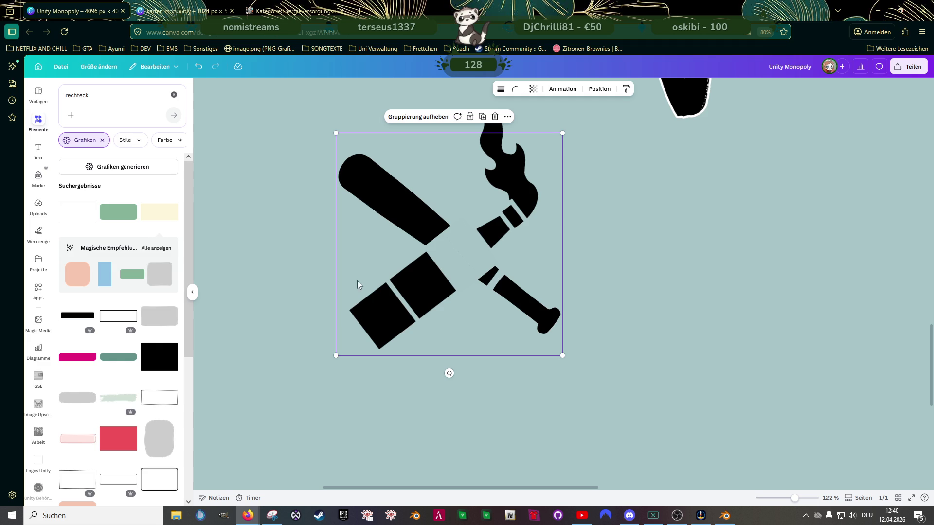
{"action": "left_click_drag", "start_coordinate": [468, 289], "coordinate": [468, 292]}
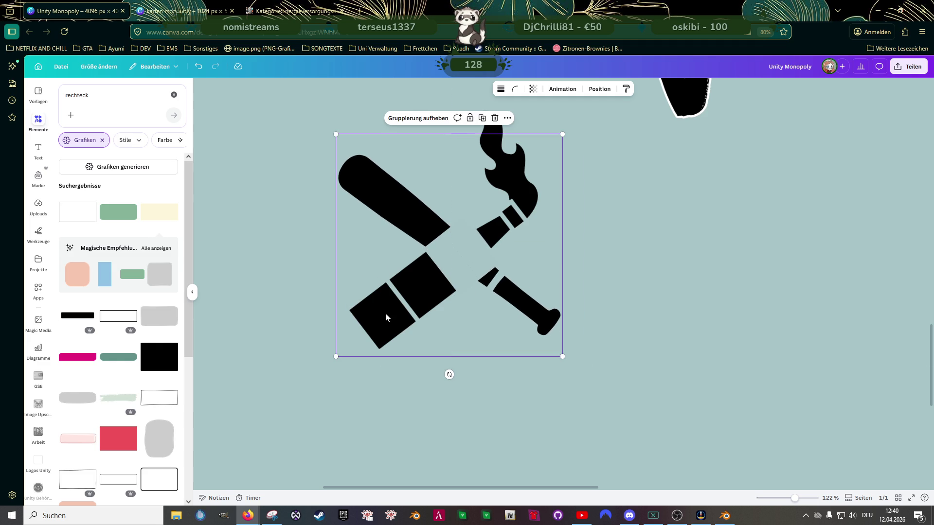
Step: Bring the flaming bottle to the very front so it overlays the bat with clean gaps
{"action": "left_click", "coordinate": [494, 129]}
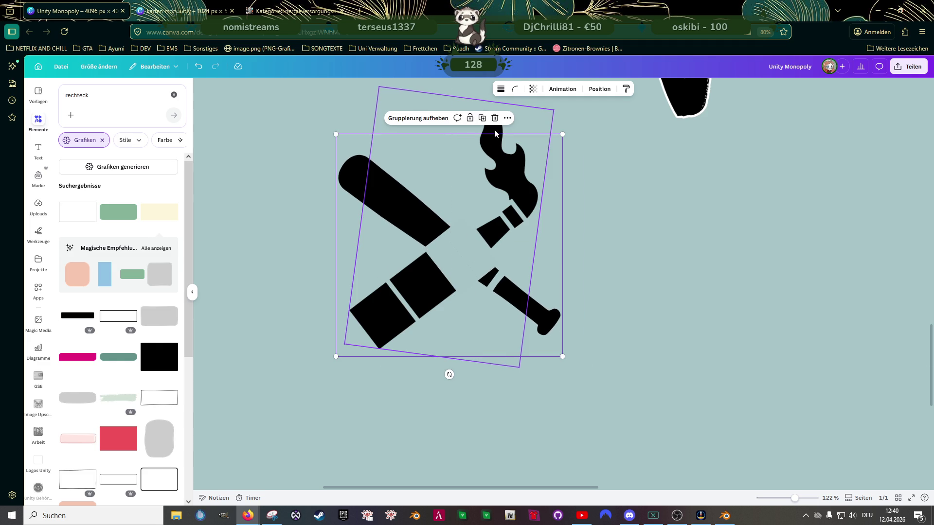
{"action": "right_click", "coordinate": [494, 129]}
{"action": "mouse_move", "coordinate": [531, 210]}
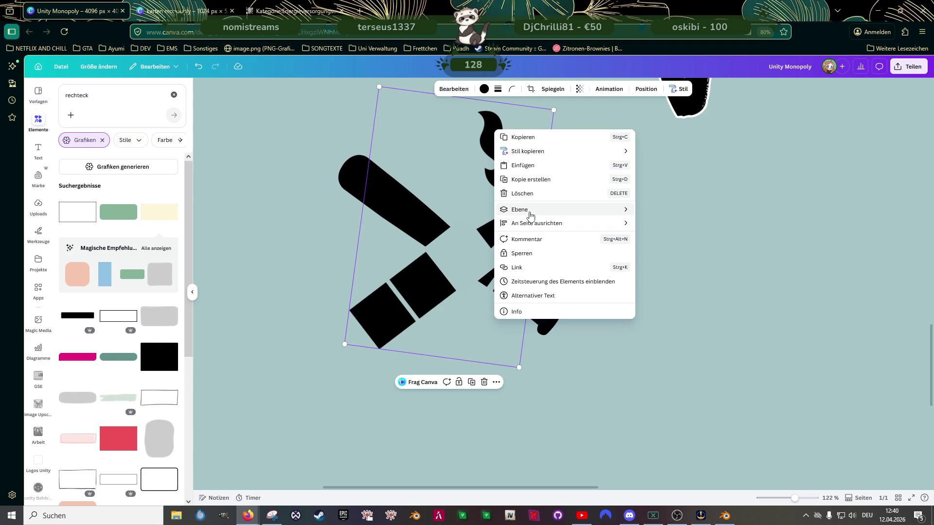
{"action": "left_click", "coordinate": [669, 222]}
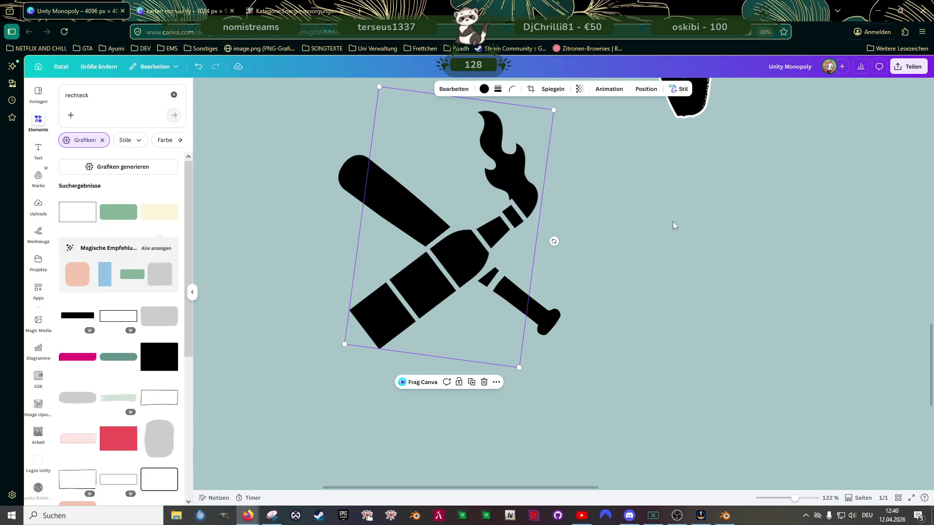
{"action": "left_click", "coordinate": [637, 285]}
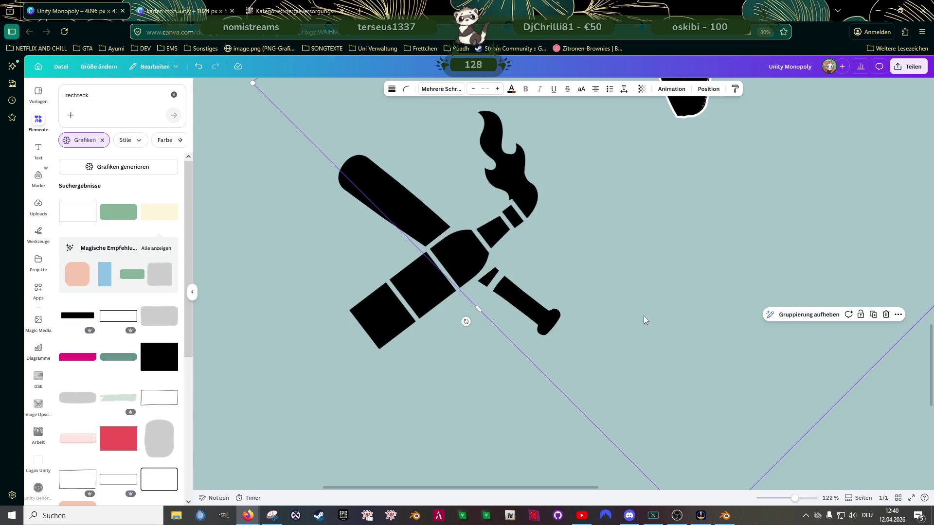
{"action": "scroll", "coordinate": [642, 315], "scroll_direction": "down", "scroll_amount": 3}
{"action": "left_click", "coordinate": [540, 307]}
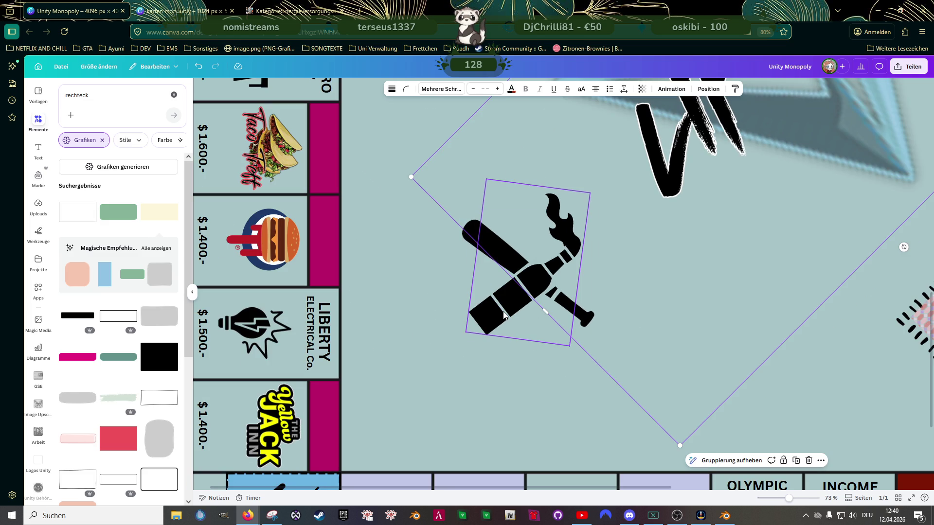
{"action": "left_click", "coordinate": [415, 376]}
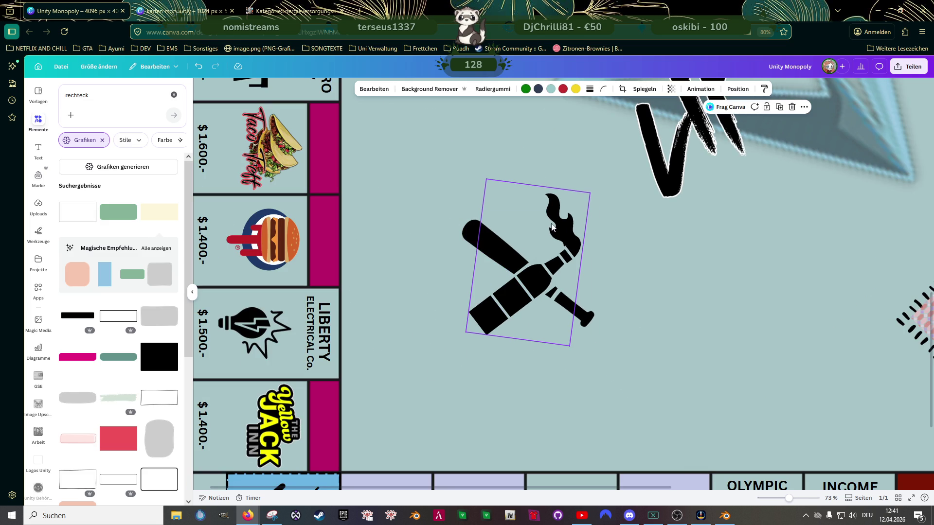
{"action": "scroll", "coordinate": [544, 328], "scroll_direction": "up", "scroll_amount": 5}
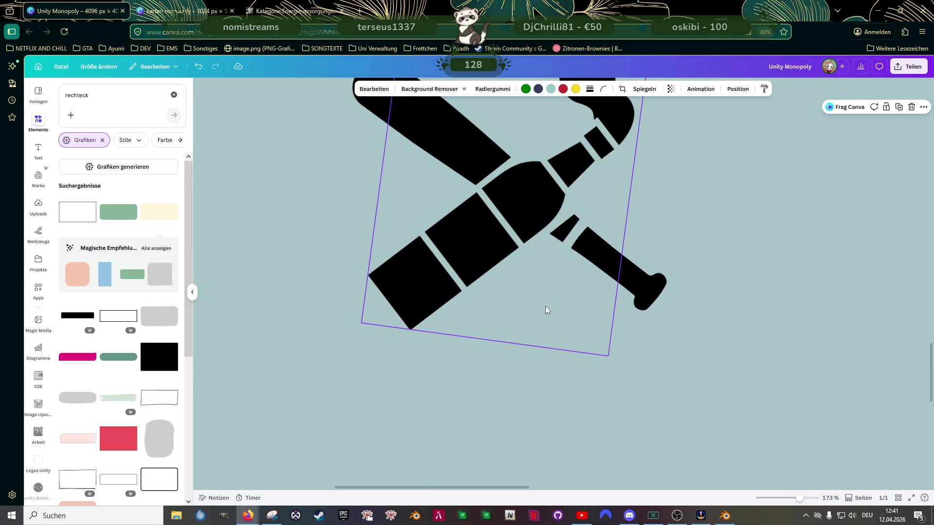
Step: Select the burning bottle and bat graphics together for grouping
{"action": "double_click", "coordinate": [94, 97]}
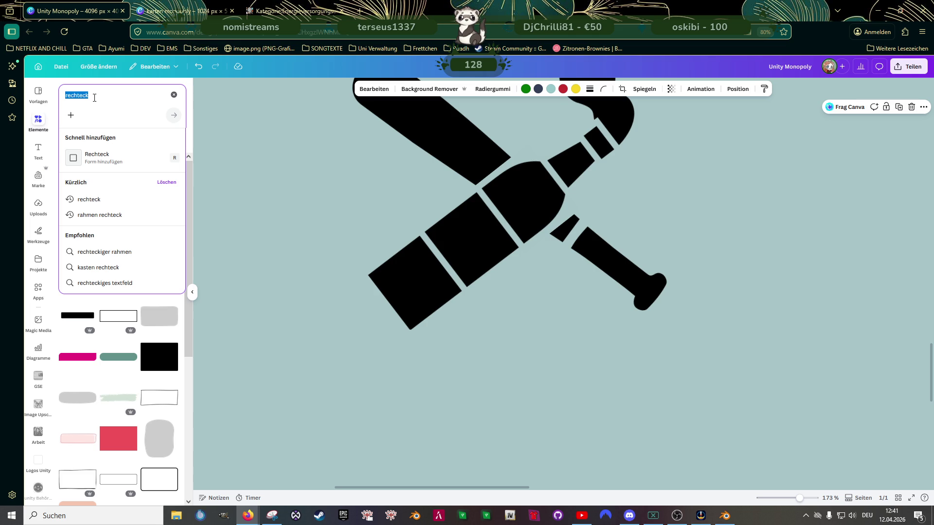
{"action": "left_click", "coordinate": [571, 214]}
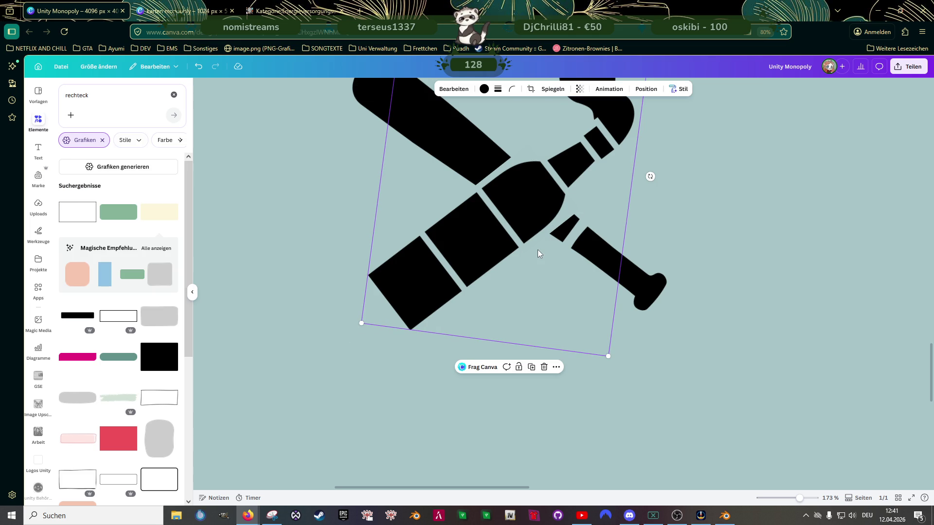
{"action": "scroll", "coordinate": [502, 243], "scroll_direction": "down", "scroll_amount": 3}
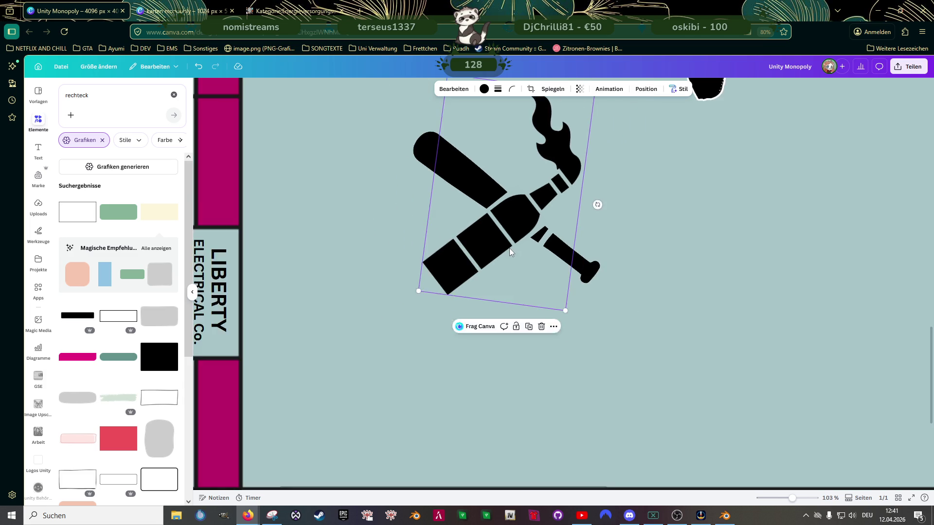
{"action": "scroll", "coordinate": [510, 248], "scroll_direction": "down", "scroll_amount": 3}
{"action": "left_click", "coordinate": [450, 191], "text": "shift"}
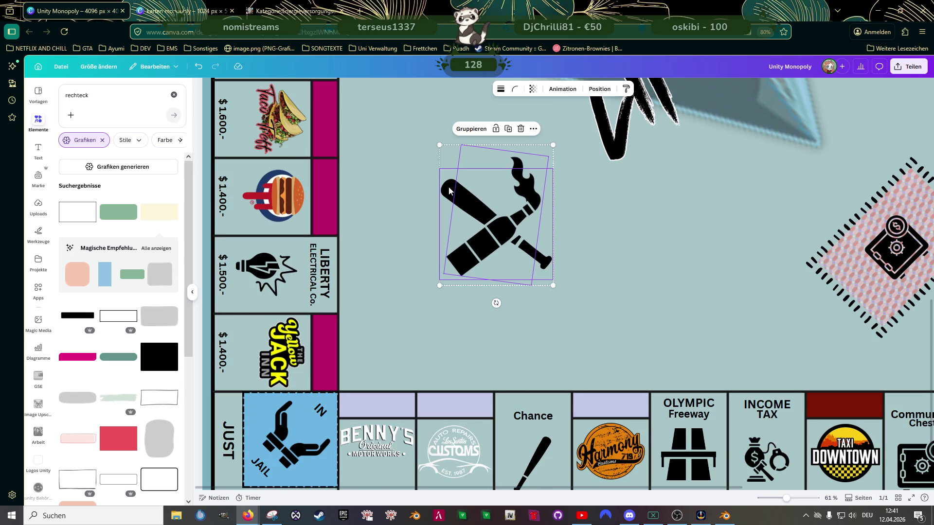
Step: Group the bat and bottle into one emblem, shrink it and move it toward the bottom row
{"action": "left_click", "coordinate": [471, 129]}
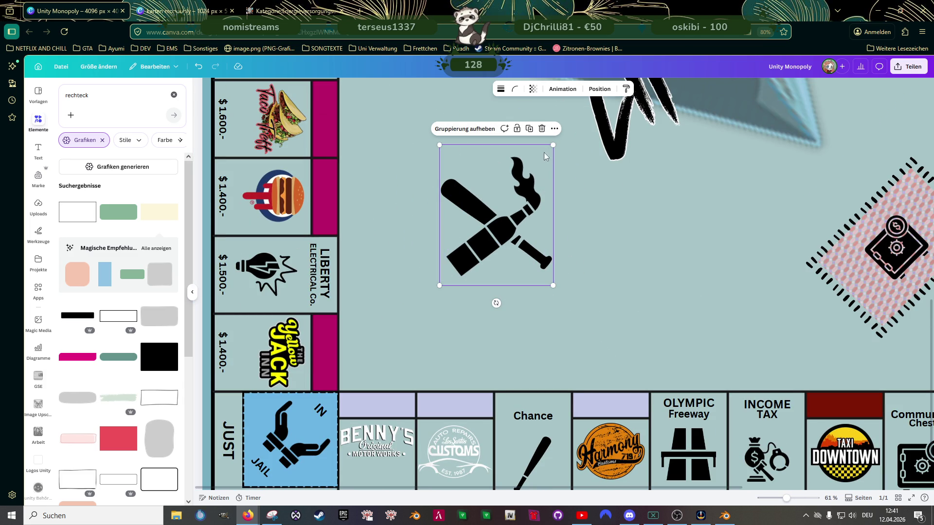
{"action": "left_click_drag", "start_coordinate": [554, 144], "coordinate": [538, 162]}
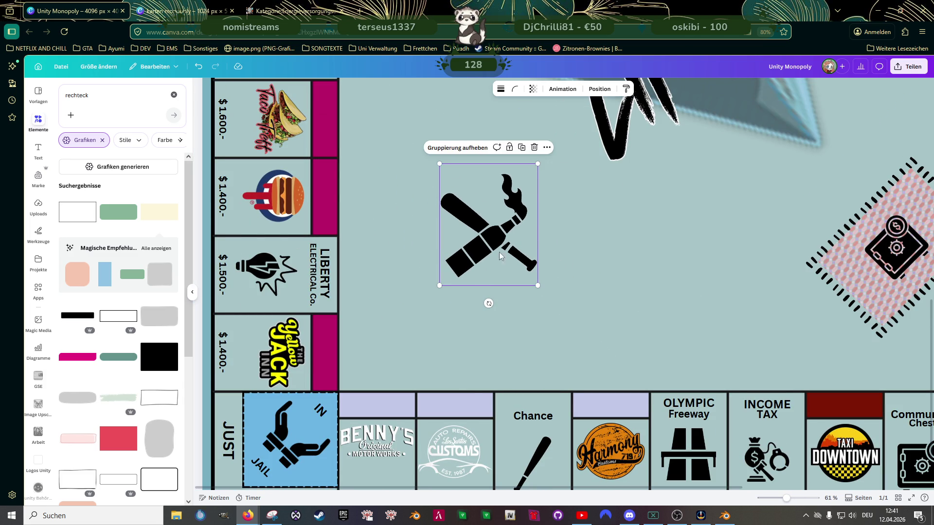
{"action": "left_click_drag", "start_coordinate": [502, 247], "coordinate": [507, 335]}
{"action": "scroll", "coordinate": [511, 328], "scroll_direction": "down", "scroll_amount": 2}
{"action": "mouse_move", "coordinate": [559, 206]}
{"action": "left_mouse_down"}
{"action": "mouse_move", "coordinate": [517, 271]}
{"action": "mouse_move", "coordinate": [522, 384]}
{"action": "left_mouse_up"}
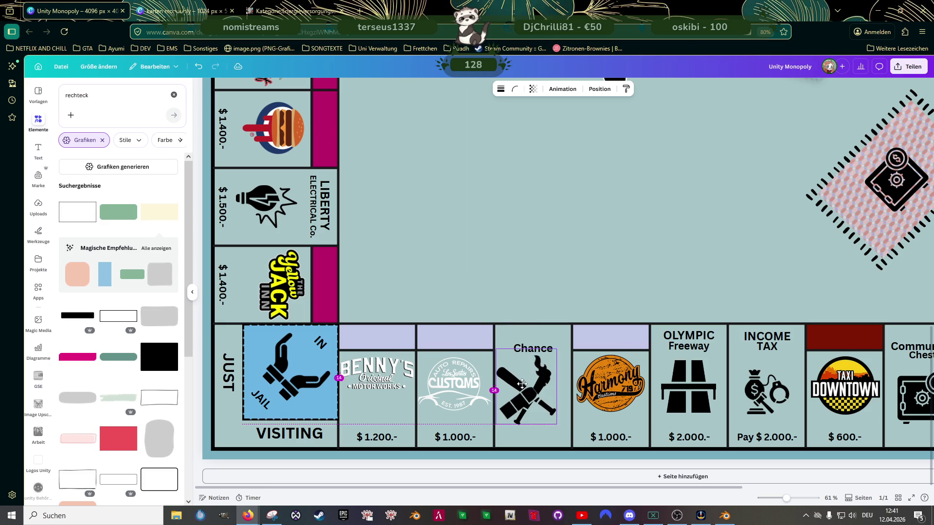
{"action": "key", "text": "ctrl+z"}
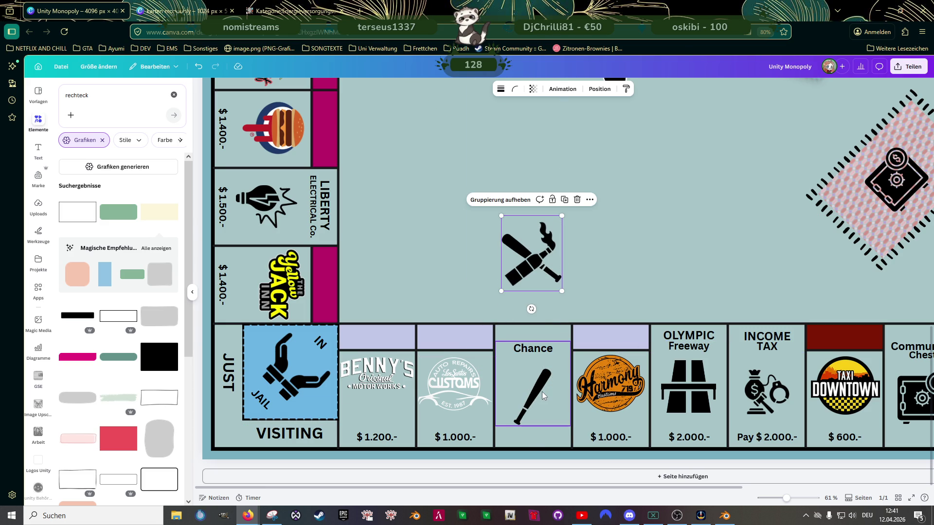
Step: Delete the lone bat from the bottom-row Chance cell and fit the crossed emblem there instead
{"action": "left_click", "coordinate": [543, 392]}
{"action": "left_click", "coordinate": [540, 387]}
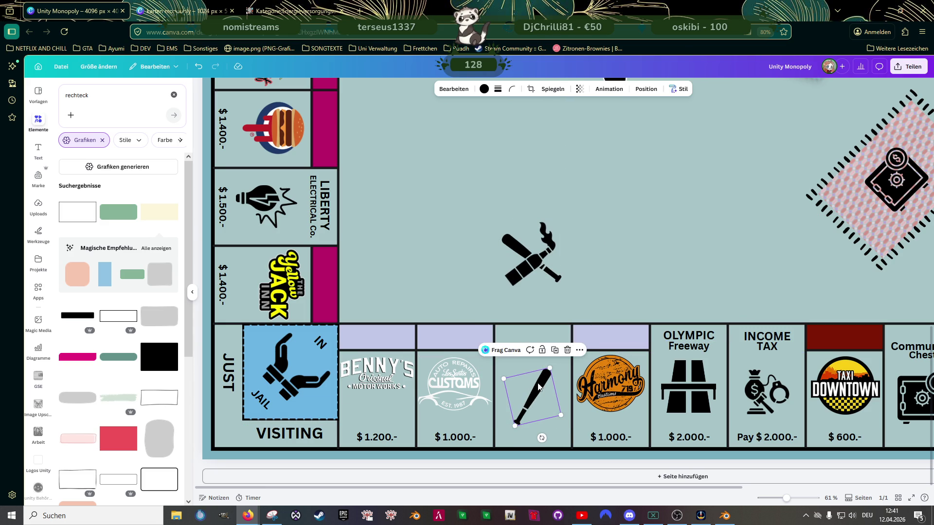
{"action": "key", "text": "Delete"}
{"action": "left_click", "coordinate": [532, 255]}
{"action": "mouse_move", "coordinate": [531, 255]}
{"action": "left_mouse_down"}
{"action": "mouse_move", "coordinate": [543, 406]}
{"action": "mouse_move", "coordinate": [538, 400]}
{"action": "left_mouse_up"}
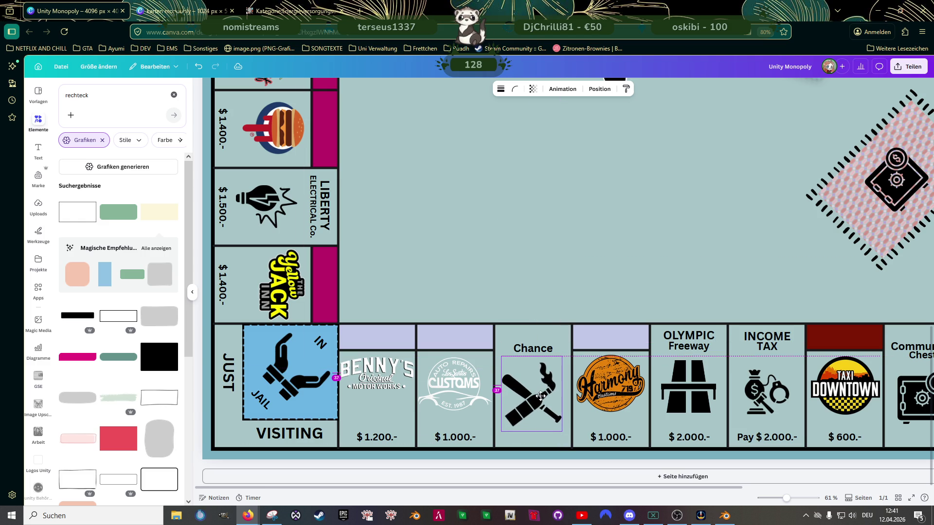
{"action": "left_click_drag", "start_coordinate": [502, 432], "coordinate": [506, 424]}
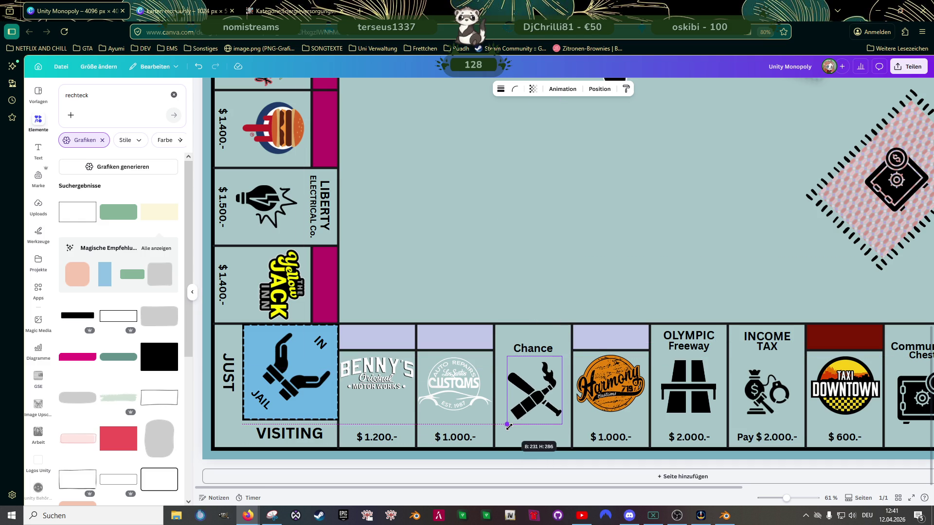
{"action": "left_click_drag", "start_coordinate": [540, 397], "coordinate": [539, 393]}
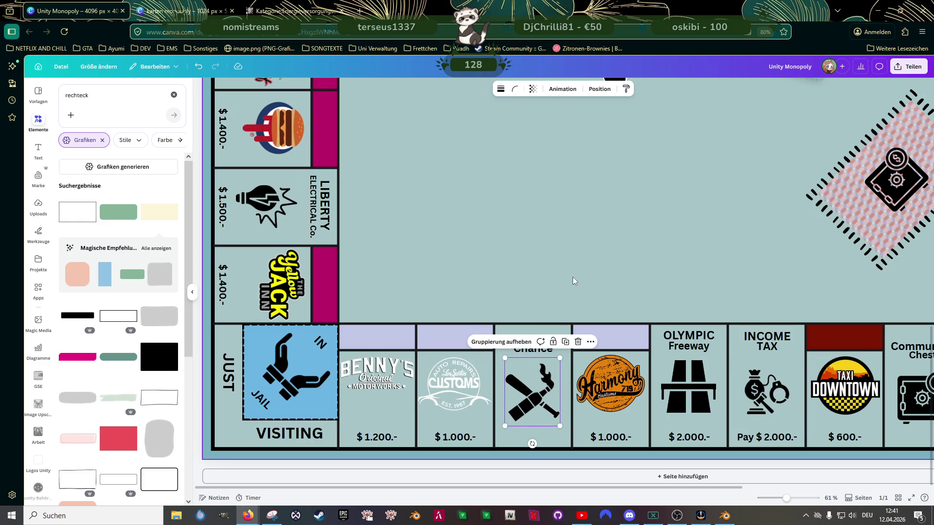
{"action": "left_click", "coordinate": [598, 296]}
{"action": "scroll", "coordinate": [604, 288], "scroll_direction": "down", "scroll_amount": 3}
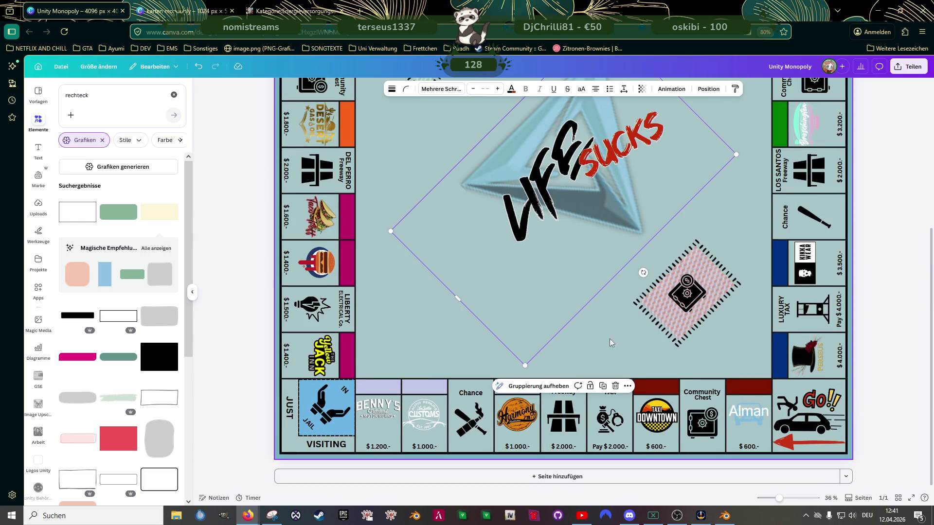
{"action": "left_click", "coordinate": [648, 359]}
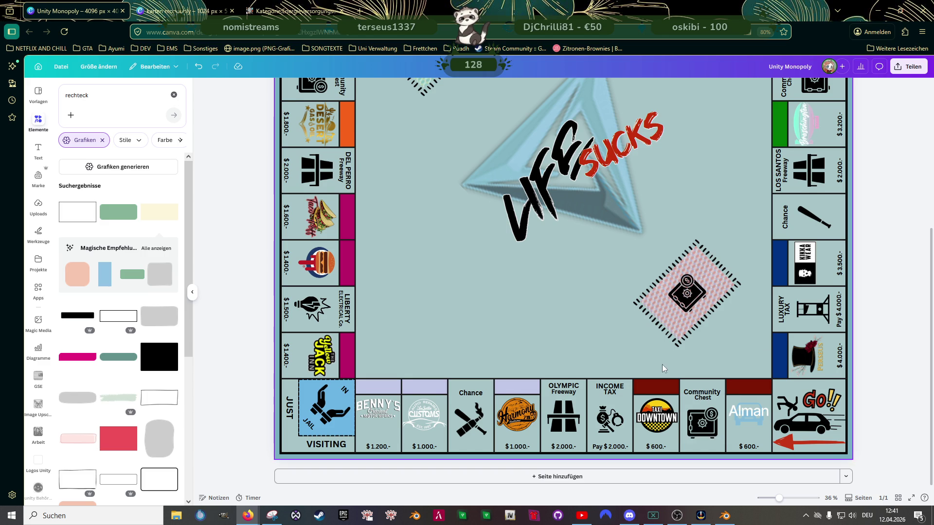
{"action": "scroll", "coordinate": [662, 365], "scroll_direction": "up", "scroll_amount": 2}
{"action": "scroll", "coordinate": [661, 356], "scroll_direction": "up", "scroll_amount": 3}
{"action": "scroll", "coordinate": [662, 350], "scroll_direction": "up", "scroll_amount": 3}
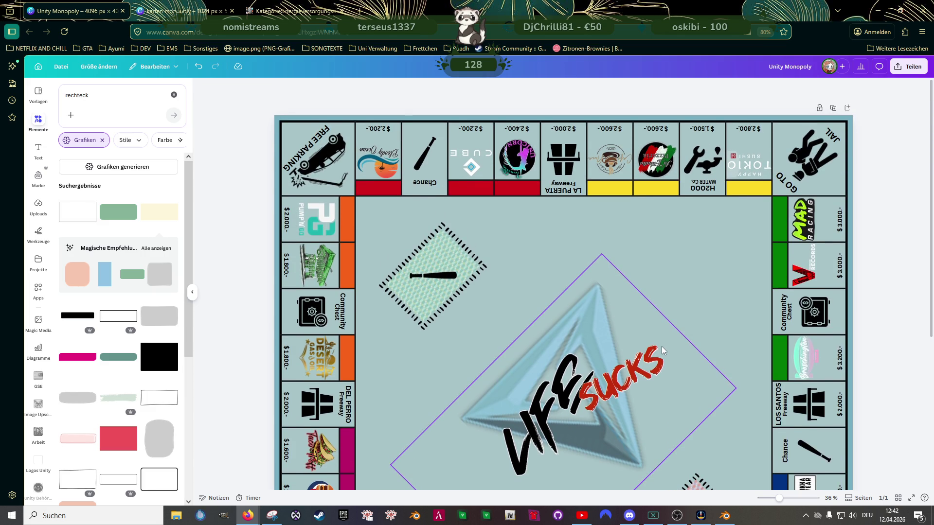
{"action": "scroll", "coordinate": [662, 346], "scroll_direction": "down", "scroll_amount": 3}
{"action": "scroll", "coordinate": [662, 346], "scroll_direction": "down", "scroll_amount": 3}
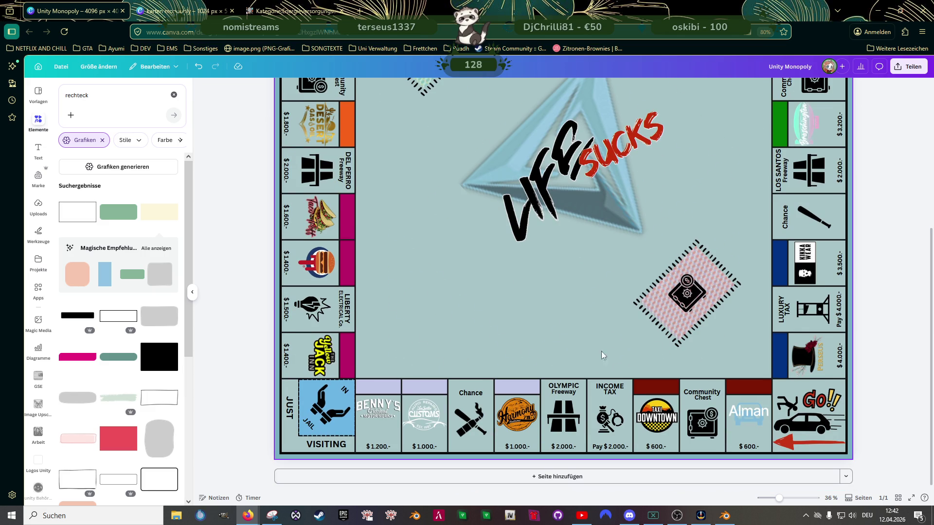
{"action": "left_click", "coordinate": [471, 392]}
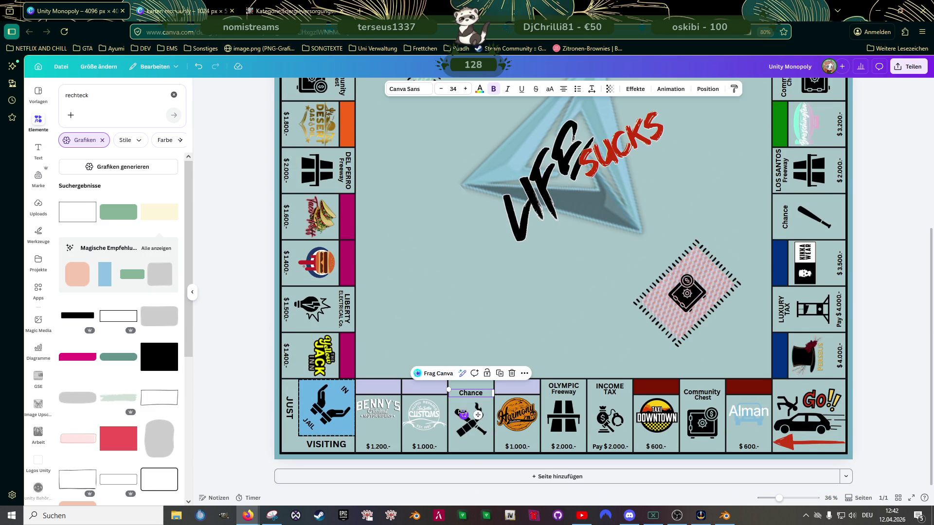
{"action": "left_click", "coordinate": [476, 413], "text": "shift"}
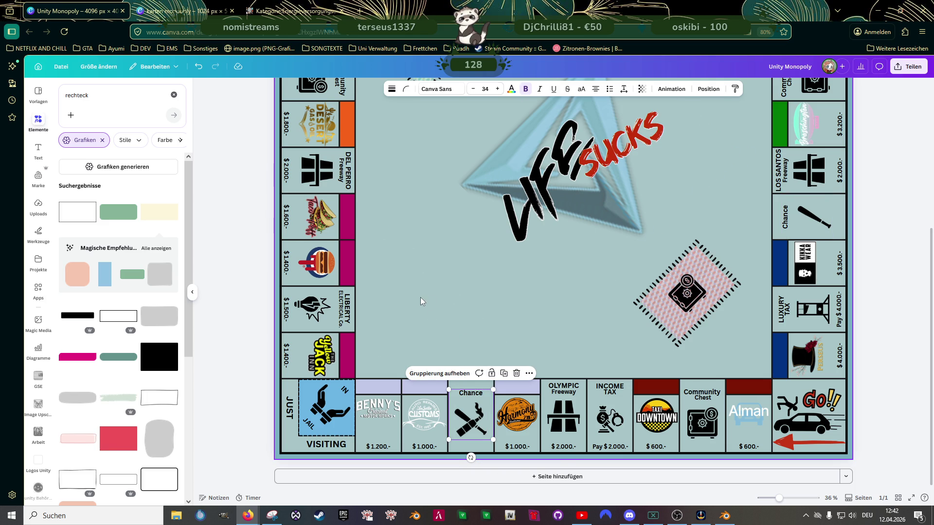
Step: Replace the right-column Chance tile's bat with a rotated copy of the crossed-emblem Chance tile
{"action": "left_click_drag", "start_coordinate": [467, 422], "coordinate": [743, 220]}
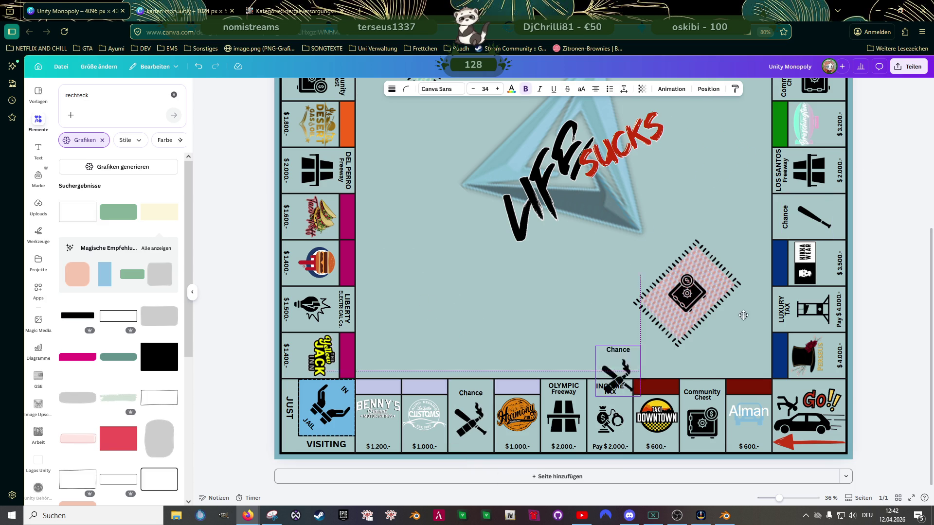
{"action": "left_click", "coordinate": [819, 223]}
{"action": "key", "text": "Delete"}
{"action": "left_click", "coordinate": [744, 219]}
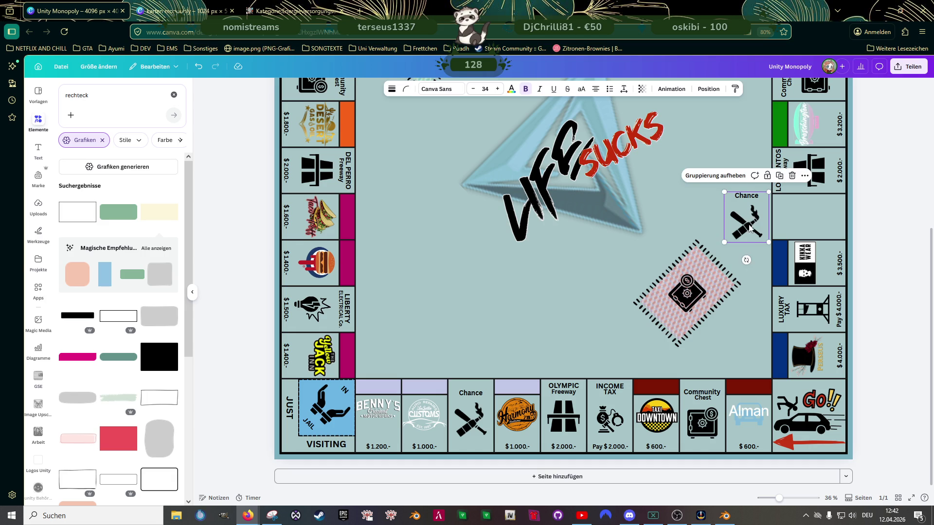
{"action": "mouse_move", "coordinate": [746, 248]}
{"action": "left_mouse_down"}
{"action": "mouse_move", "coordinate": [785, 227]}
{"action": "mouse_move", "coordinate": [785, 240]}
{"action": "mouse_move", "coordinate": [801, 215]}
{"action": "mouse_move", "coordinate": [808, 218]}
{"action": "left_mouse_up"}
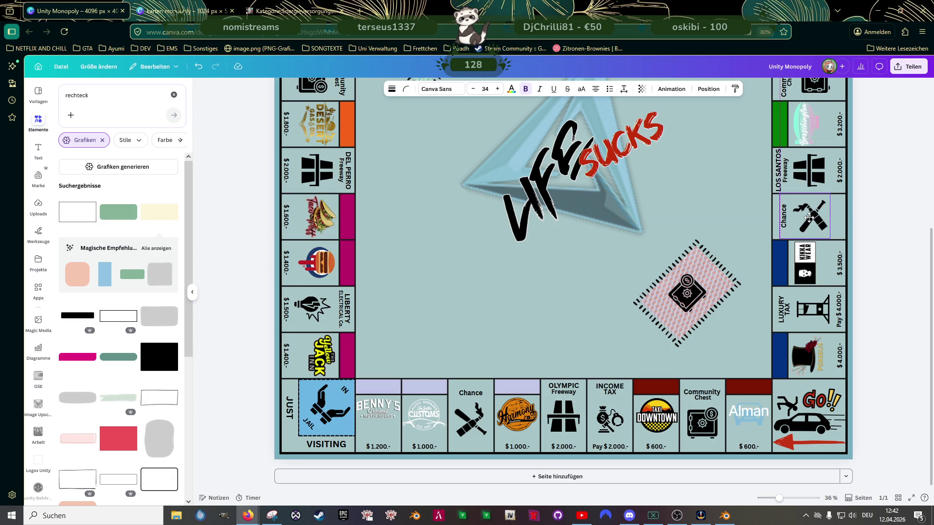
{"action": "left_click", "coordinate": [809, 219]}
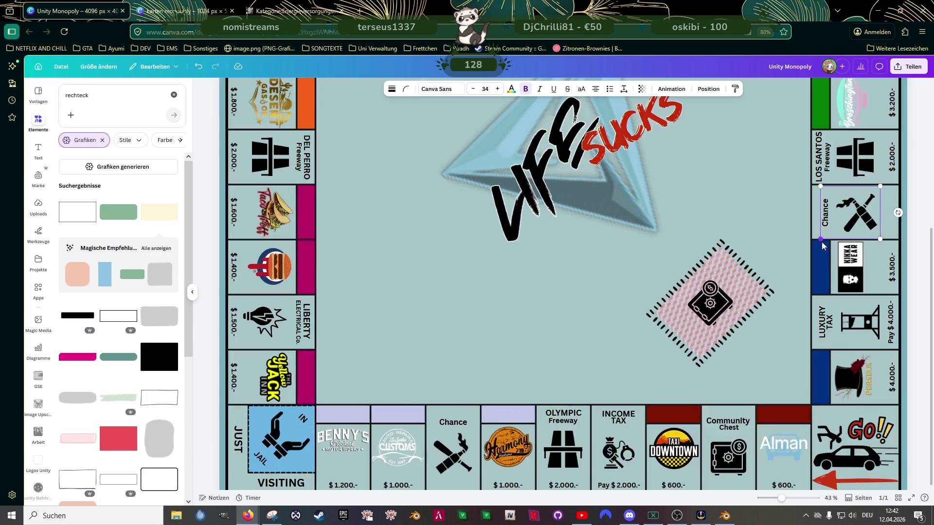
{"action": "scroll", "coordinate": [821, 242], "scroll_direction": "up", "scroll_amount": 3, "text": "ctrl"}
{"action": "left_click", "coordinate": [871, 216]}
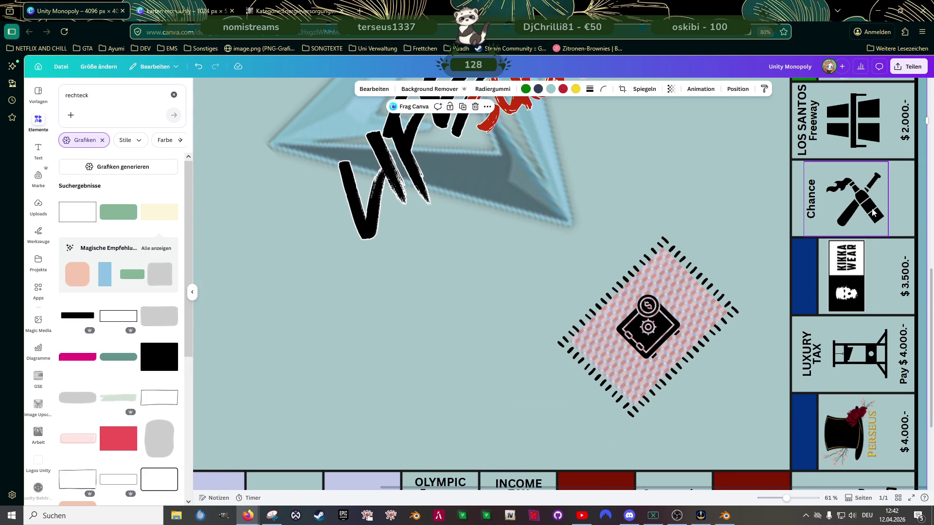
{"action": "left_click", "coordinate": [871, 210]}
{"action": "left_click_drag", "start_coordinate": [868, 208], "coordinate": [867, 205]}
{"action": "scroll", "coordinate": [799, 234], "scroll_direction": "up", "scroll_amount": 3}
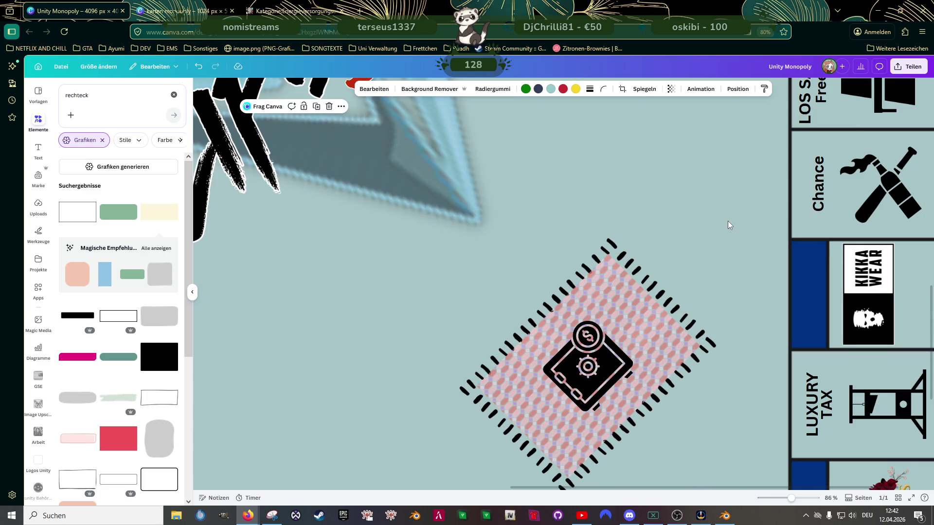
{"action": "scroll", "coordinate": [727, 222], "scroll_direction": "down", "scroll_amount": 5}
{"action": "scroll", "coordinate": [721, 240], "scroll_direction": "down", "scroll_amount": 3}
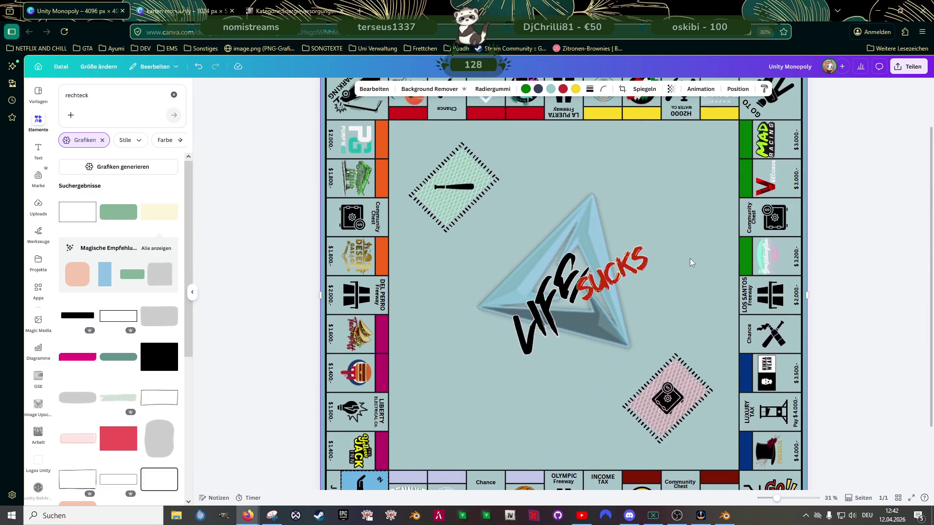
{"action": "scroll", "coordinate": [689, 257], "scroll_direction": "up", "scroll_amount": 2}
Step: Copy the Chance tile into the top row, delete its old bat and turn it upside down (-180°)
{"action": "left_click", "coordinate": [773, 387]}
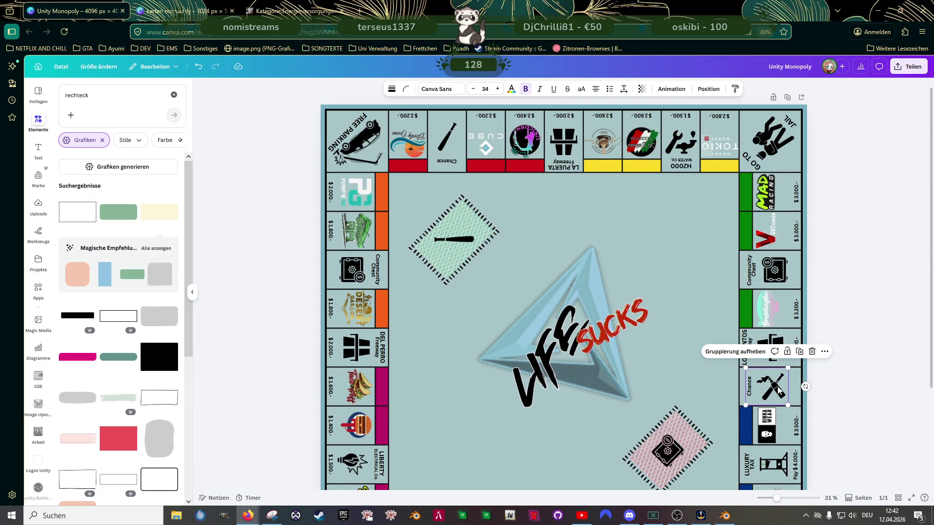
{"action": "left_click_drag", "start_coordinate": [774, 387], "coordinate": [541, 216]}
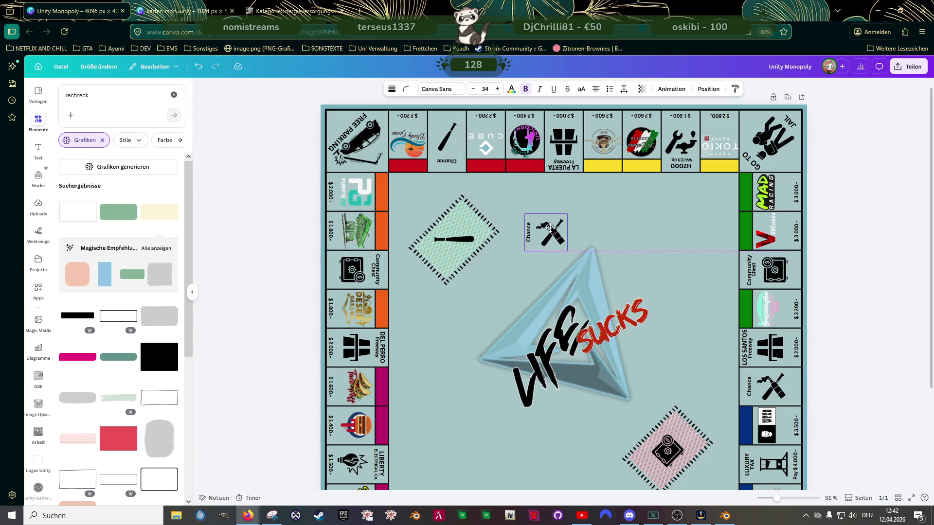
{"action": "left_click", "coordinate": [446, 143]}
{"action": "key", "text": "Delete"}
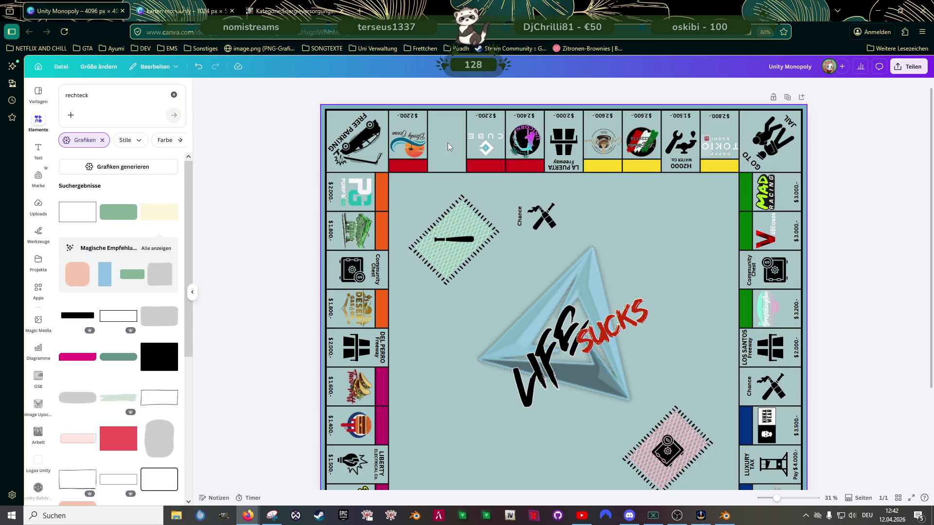
{"action": "mouse_move", "coordinate": [540, 215]}
{"action": "left_mouse_down"}
{"action": "mouse_move", "coordinate": [445, 146]}
{"action": "mouse_move", "coordinate": [448, 102]}
{"action": "left_mouse_up"}
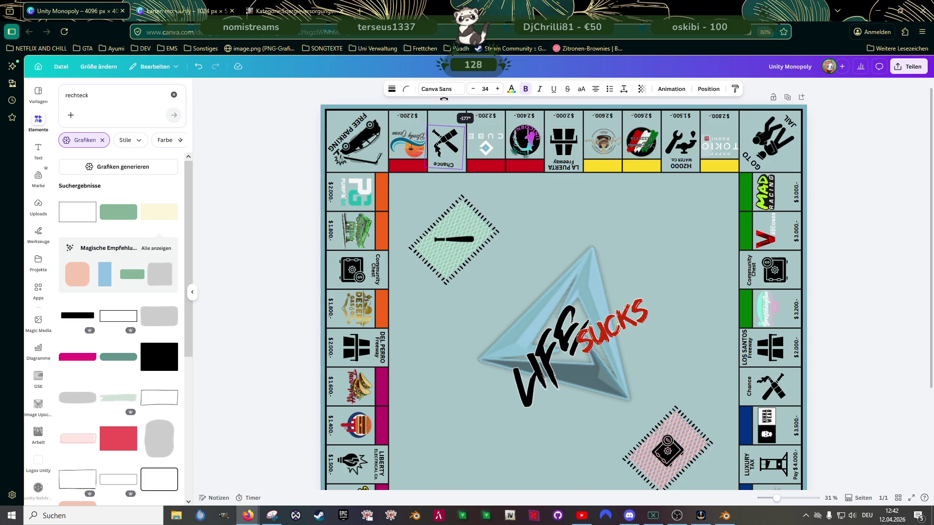
{"action": "left_click", "coordinate": [447, 146]}
{"action": "scroll", "coordinate": [452, 175], "scroll_direction": "up", "scroll_amount": 3}
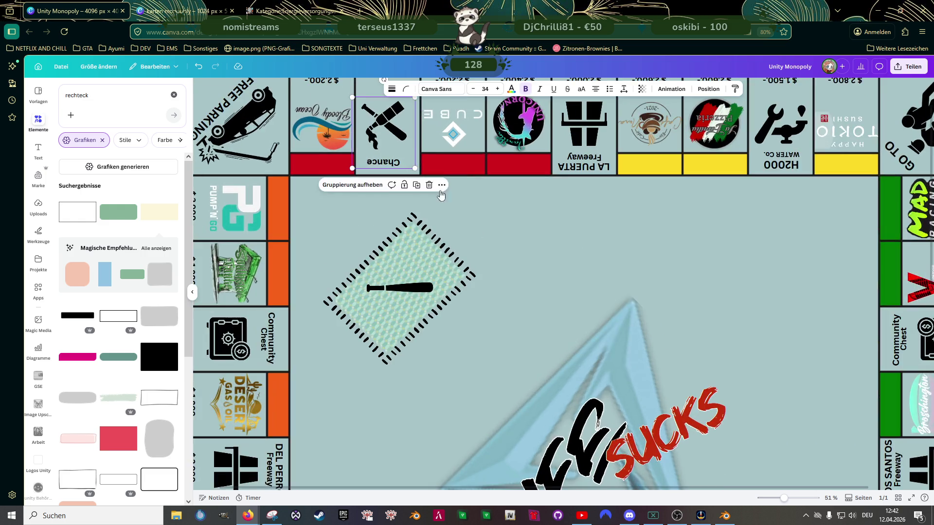
{"action": "scroll", "coordinate": [445, 185], "scroll_direction": "up", "scroll_amount": 2}
{"action": "scroll", "coordinate": [408, 220], "scroll_direction": "up", "scroll_amount": 2}
Step: Alt-drag a copy of the top-row Chance group inside the board and strip its label
{"action": "left_click", "coordinate": [398, 207]}
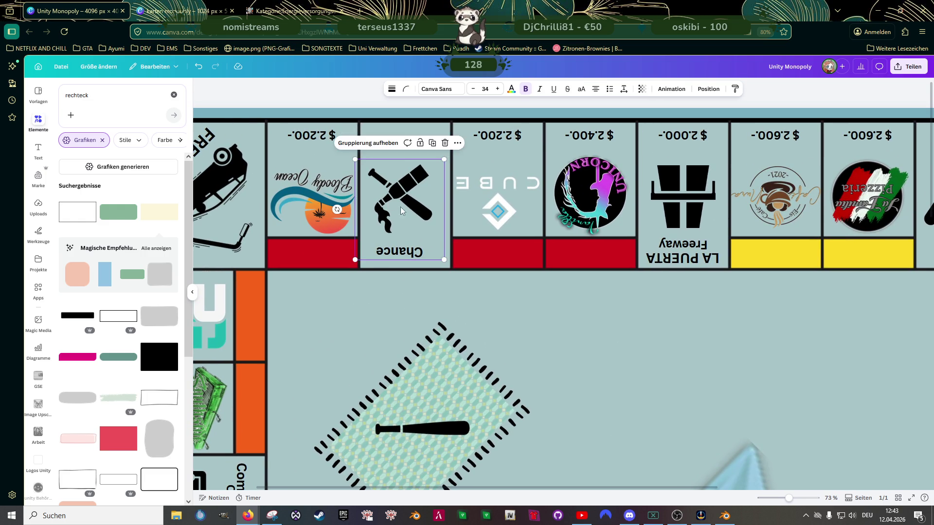
{"action": "left_click_drag", "start_coordinate": [398, 207], "coordinate": [408, 197]}
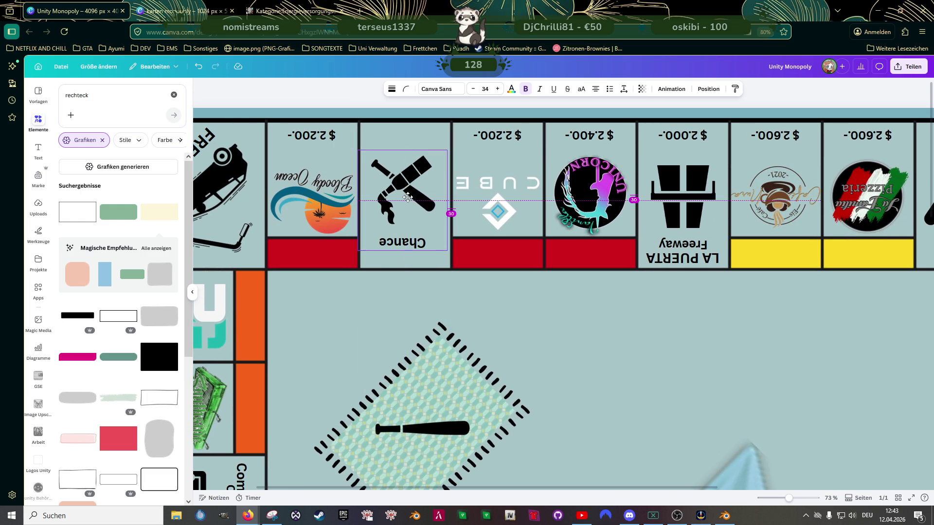
{"action": "scroll", "coordinate": [437, 247], "scroll_direction": "down", "scroll_amount": 1}
{"action": "scroll", "coordinate": [437, 247], "scroll_direction": "up", "scroll_amount": 1}
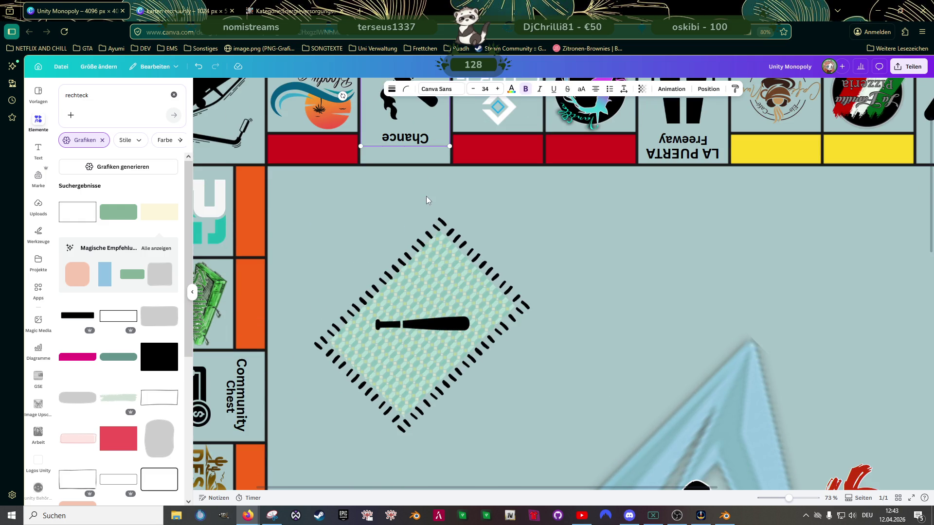
{"action": "scroll", "coordinate": [426, 196], "scroll_direction": "down", "scroll_amount": 2}
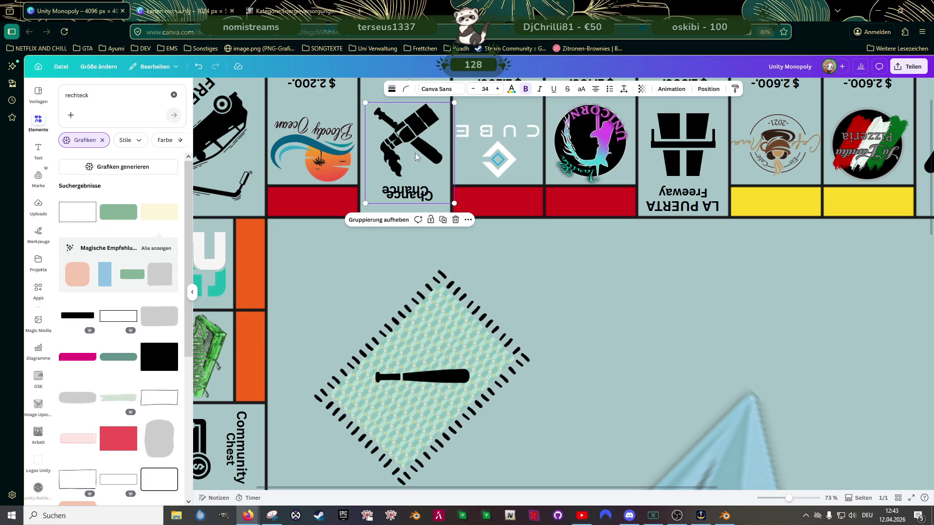
{"action": "left_click_drag", "start_coordinate": [415, 152], "coordinate": [620, 350]}
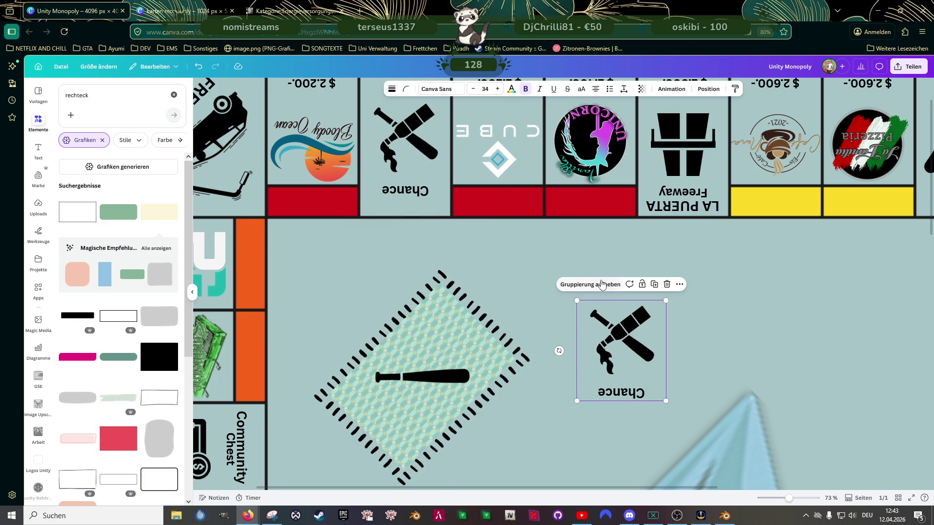
{"action": "left_click", "coordinate": [626, 396]}
{"action": "key", "text": "Delete"}
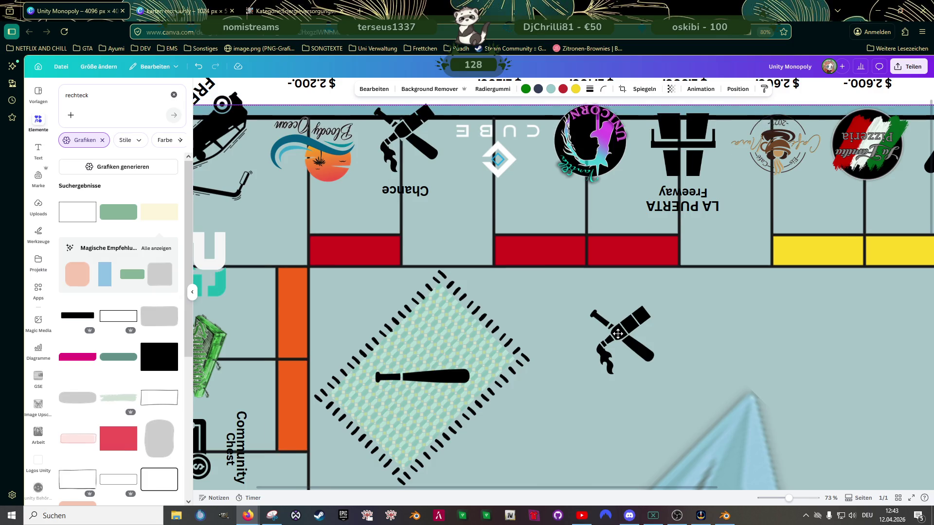
{"action": "left_click", "coordinate": [618, 337]}
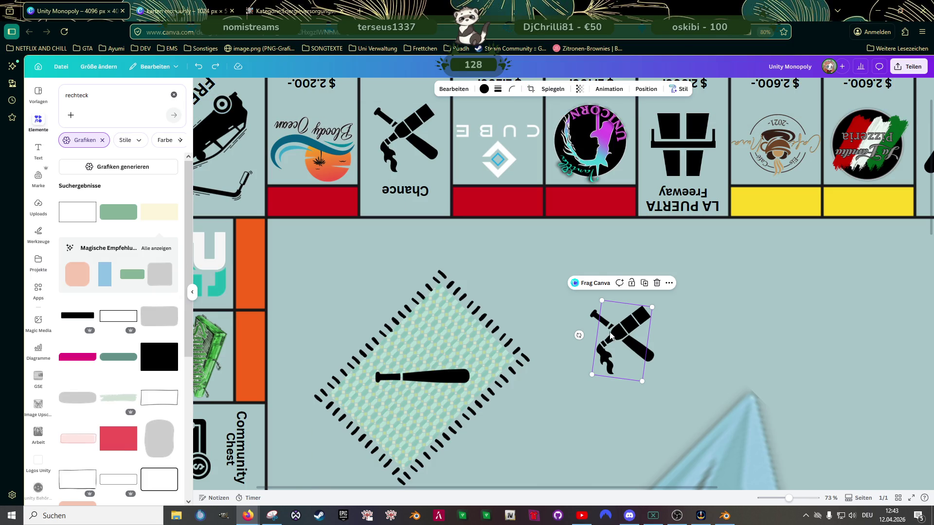
{"action": "left_click_drag", "start_coordinate": [616, 338], "coordinate": [616, 324]}
{"action": "left_click_drag", "start_coordinate": [647, 357], "coordinate": [613, 334]}
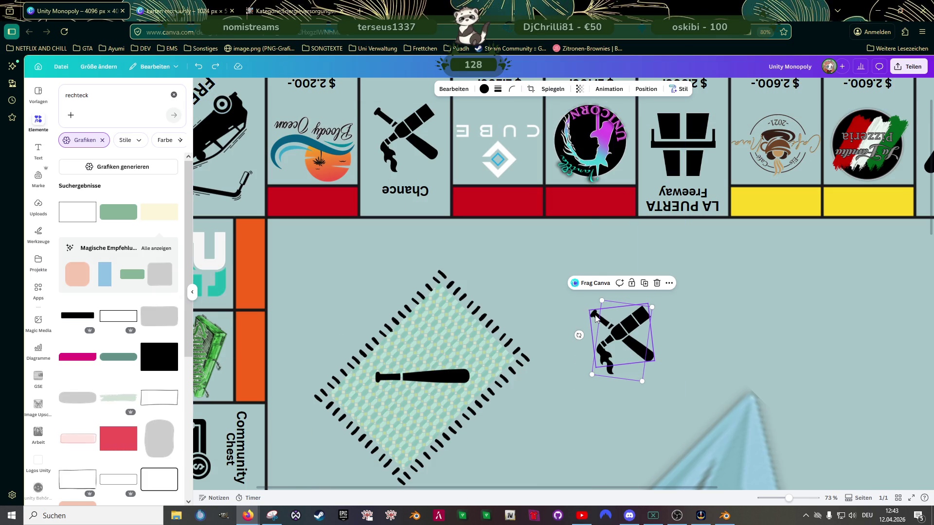
Step: Regroup the copied icon, then undo to restore the full Chance copy and move it up-left
{"action": "left_click", "coordinate": [604, 359], "text": "shift"}
{"action": "left_click", "coordinate": [583, 284]}
{"action": "mouse_move", "coordinate": [622, 338]}
{"action": "left_mouse_down"}
{"action": "mouse_move", "coordinate": [600, 315]}
{"action": "mouse_move", "coordinate": [622, 378]}
{"action": "left_mouse_up"}
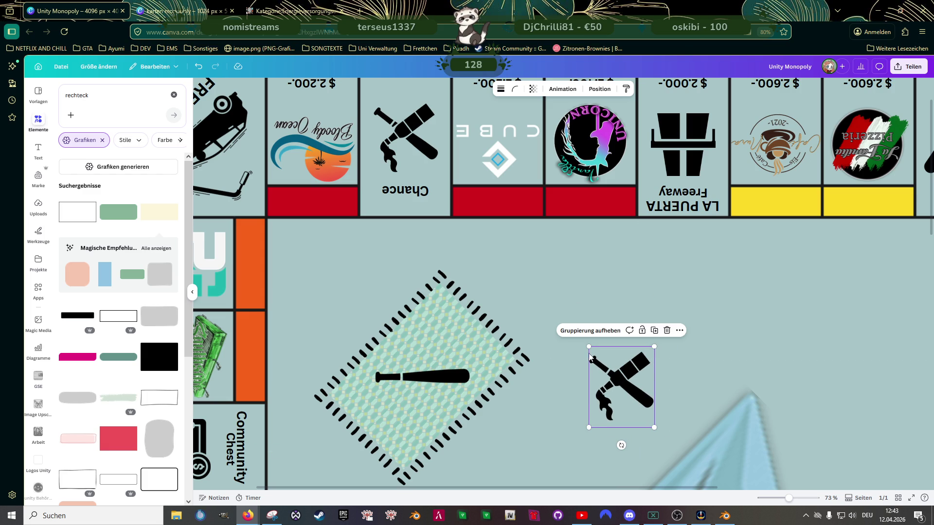
{"action": "key", "text": "ctrl+z"}
{"action": "key", "text": "ctrl+z"}
{"action": "key", "text": "ctrl+z"}
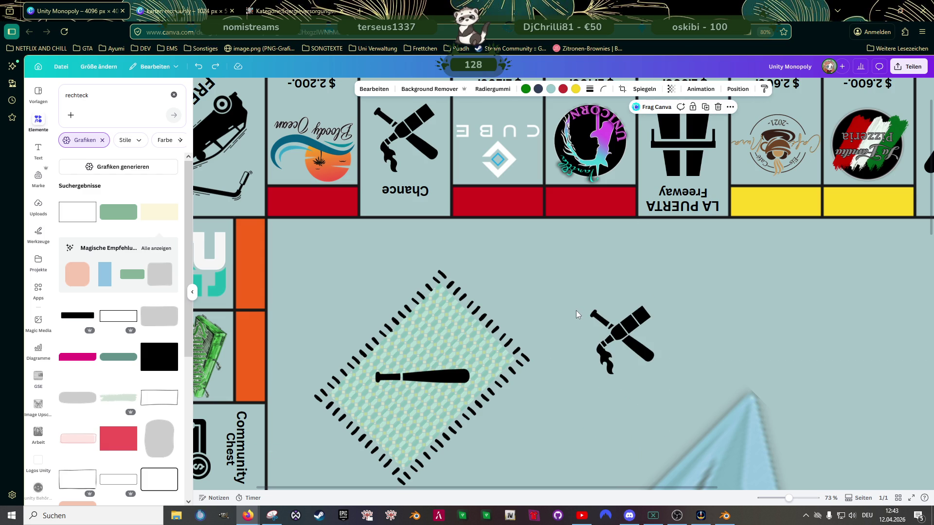
{"action": "key", "text": "ctrl+z"}
{"action": "left_click", "coordinate": [627, 345]}
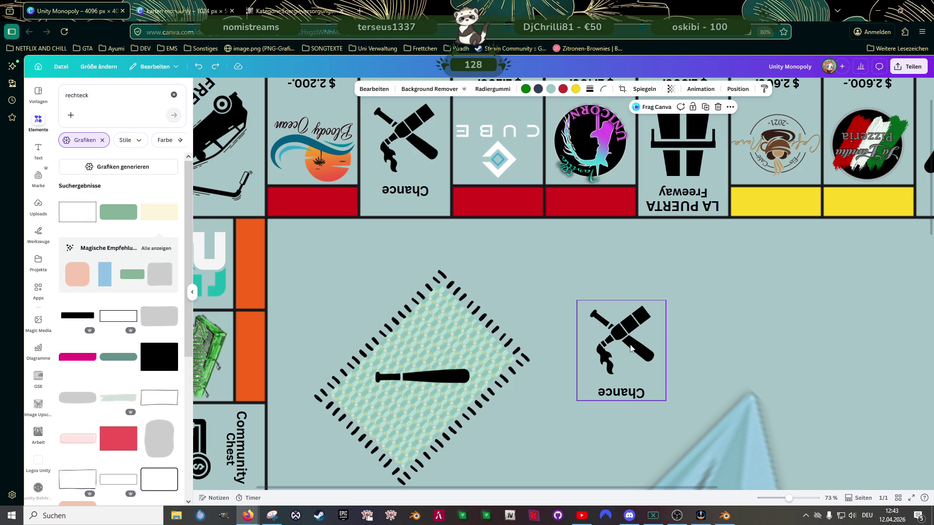
{"action": "left_click_drag", "start_coordinate": [616, 351], "coordinate": [532, 331]}
Step: Try placing the Chance copy on the green diamond card upside down, then undo the attempt
{"action": "left_click", "coordinate": [437, 379]}
{"action": "key", "text": "Delete"}
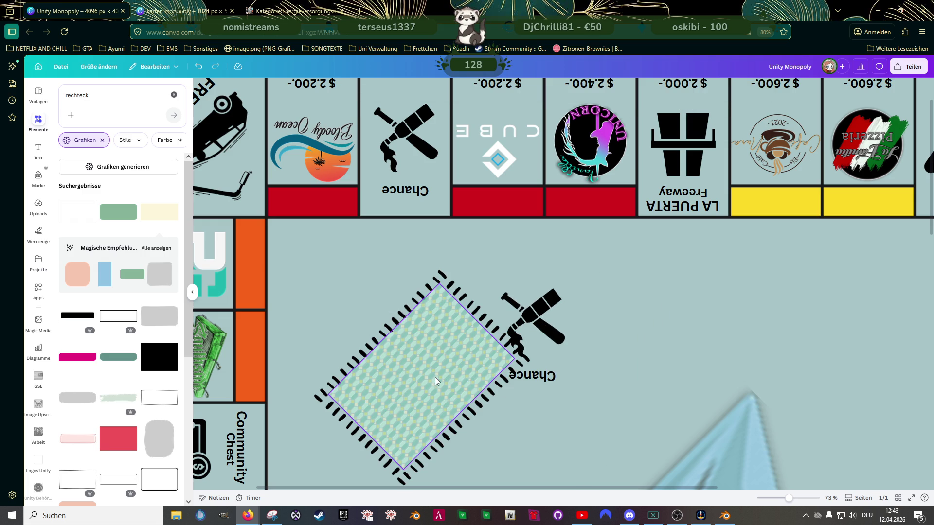
{"action": "left_click", "coordinate": [533, 317]}
{"action": "left_click_drag", "start_coordinate": [533, 318], "coordinate": [421, 379]}
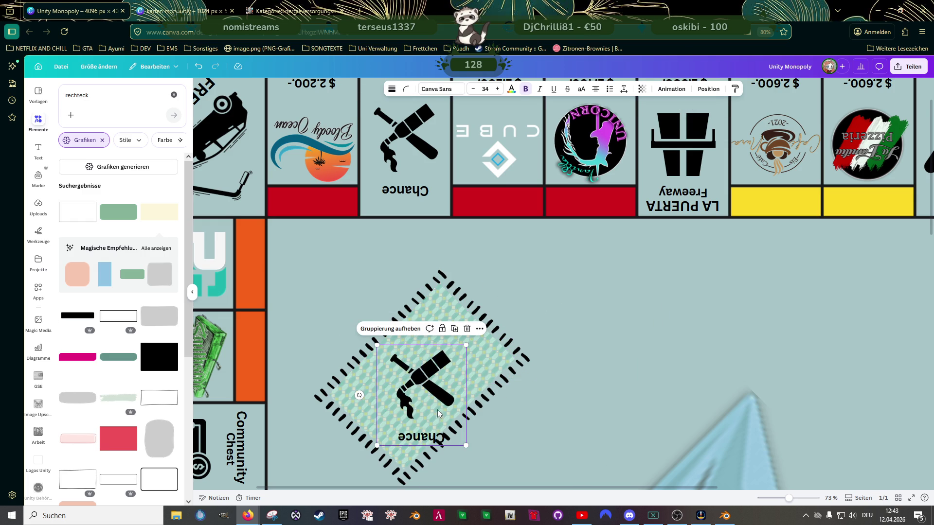
{"action": "scroll", "coordinate": [444, 423], "scroll_direction": "down", "scroll_amount": 1}
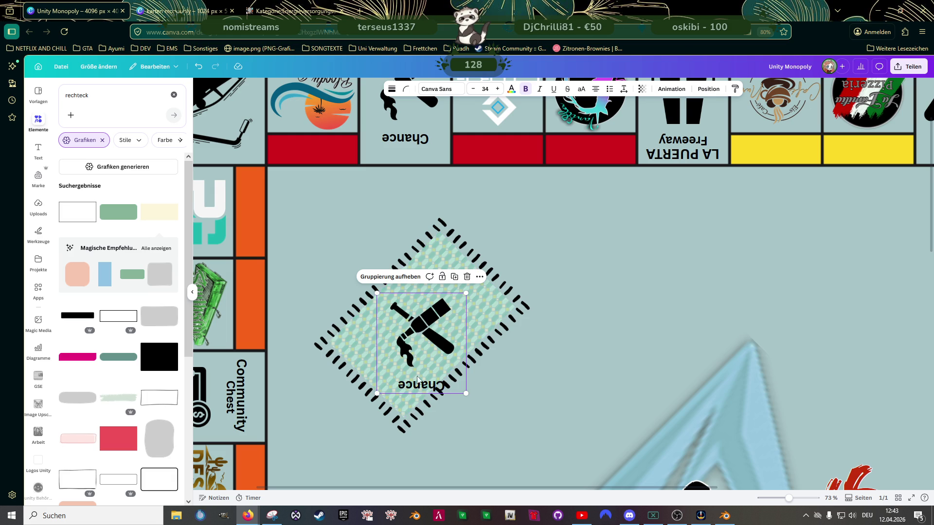
{"action": "left_click", "coordinate": [424, 334]}
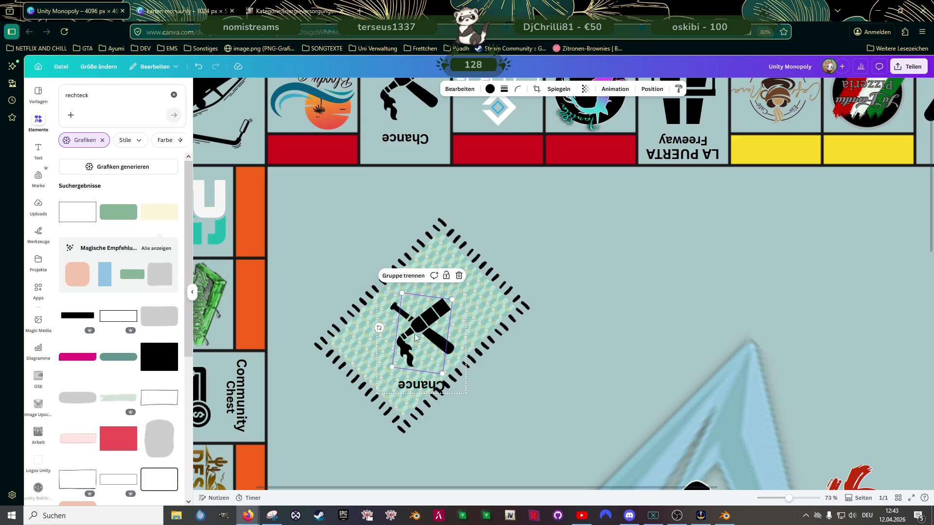
{"action": "left_click_drag", "start_coordinate": [378, 327], "coordinate": [369, 340]}
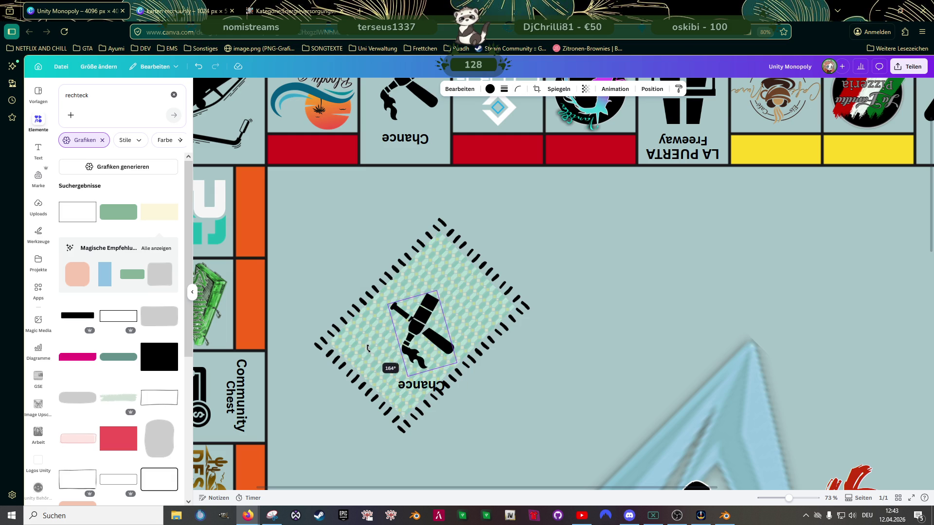
{"action": "left_click_drag", "start_coordinate": [430, 332], "coordinate": [537, 274]}
{"action": "key", "text": "ctrl+z"}
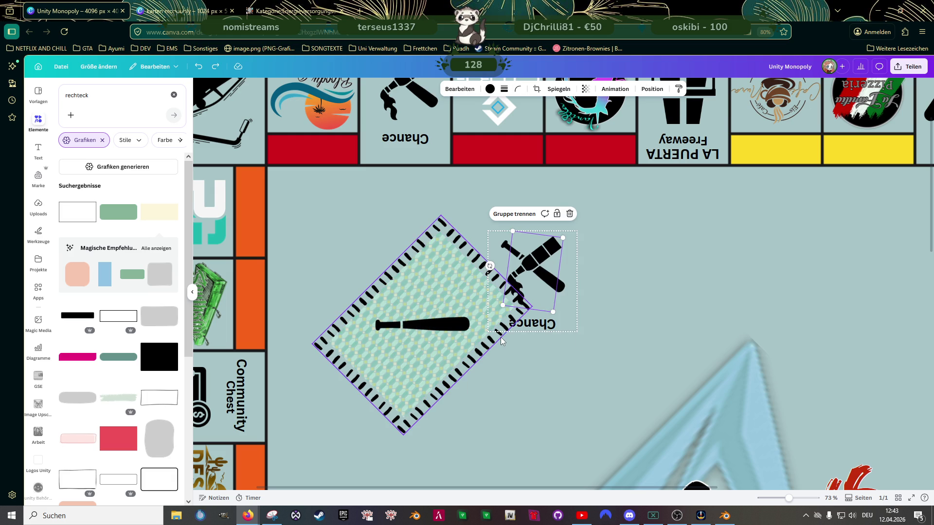
{"action": "key", "text": "ctrl+z"}
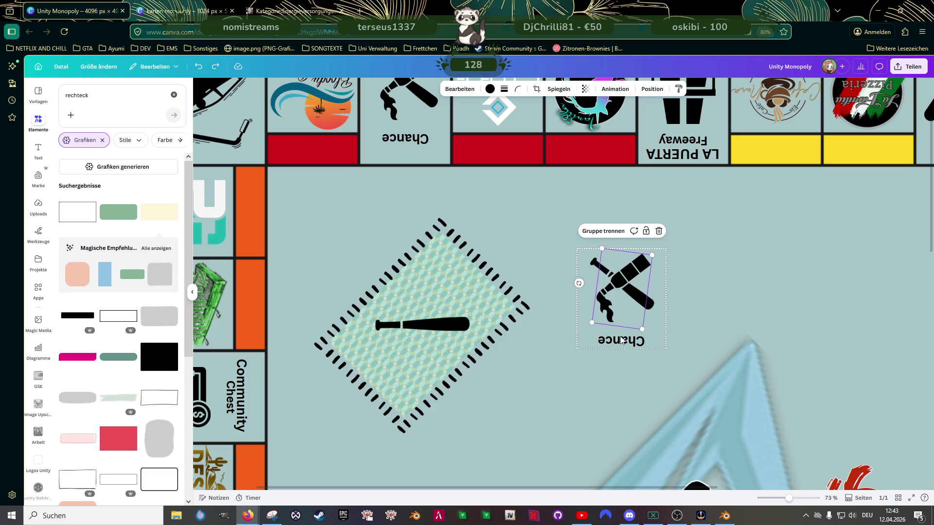
Step: Tilt the copied Chance group to match the diamond card's angle and move it toward the card
{"action": "left_click", "coordinate": [620, 340]}
{"action": "left_click", "coordinate": [619, 292]}
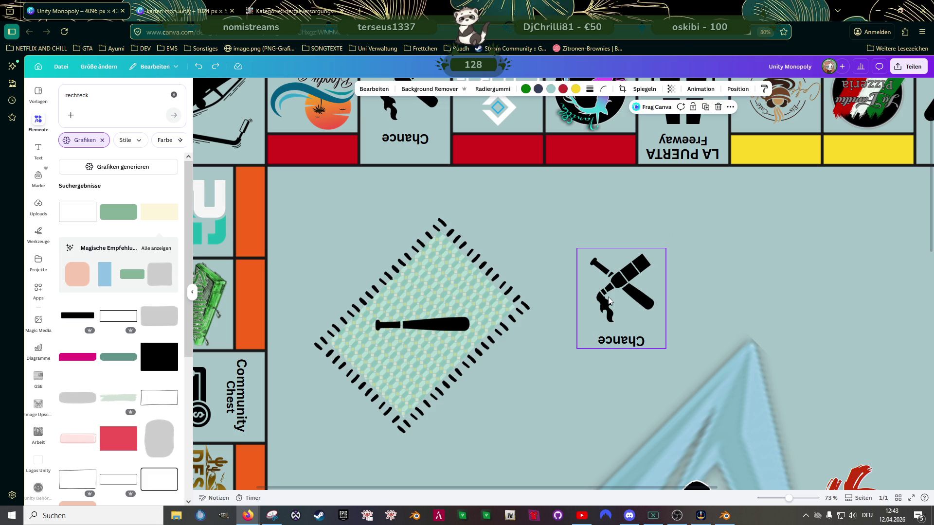
{"action": "left_click_drag", "start_coordinate": [619, 308], "coordinate": [586, 308]}
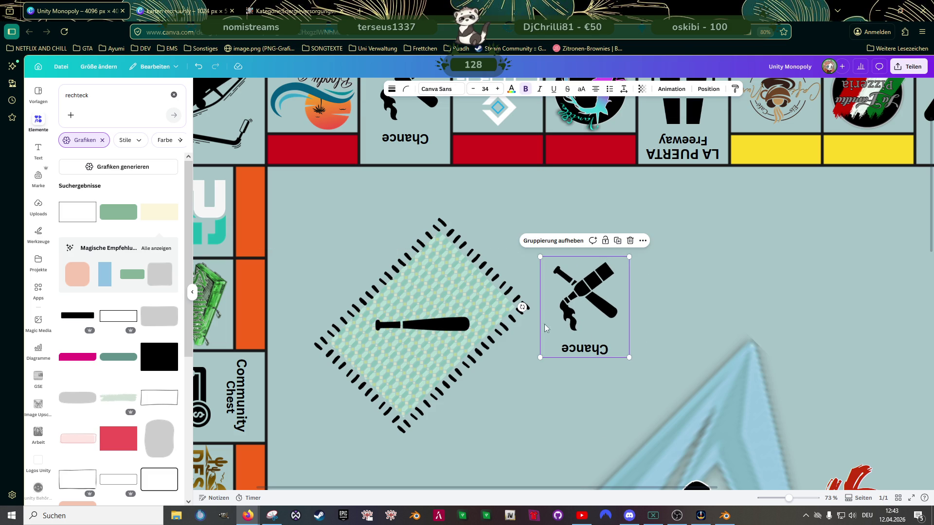
{"action": "left_click_drag", "start_coordinate": [584, 365], "coordinate": [530, 360]}
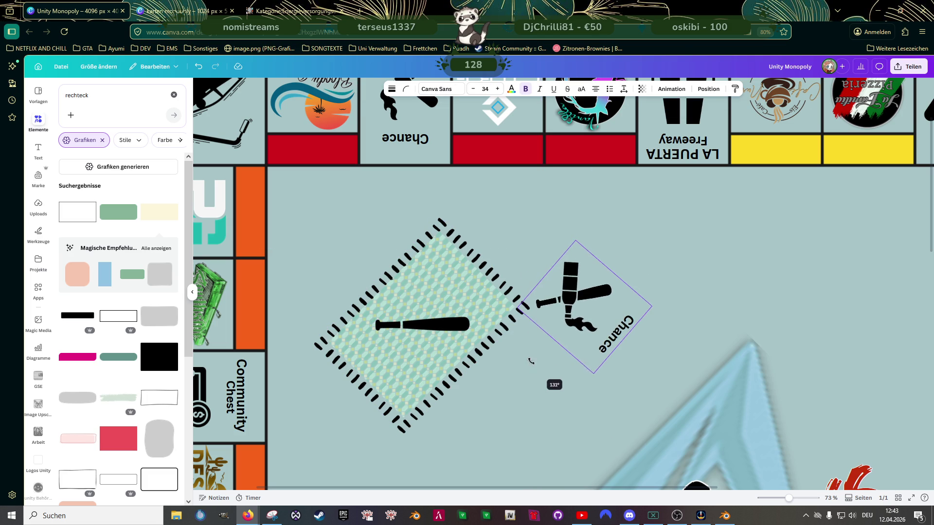
{"action": "mouse_move", "coordinate": [576, 299]}
{"action": "left_mouse_down"}
{"action": "mouse_move", "coordinate": [439, 330]}
{"action": "mouse_move", "coordinate": [561, 350]}
{"action": "left_mouse_up"}
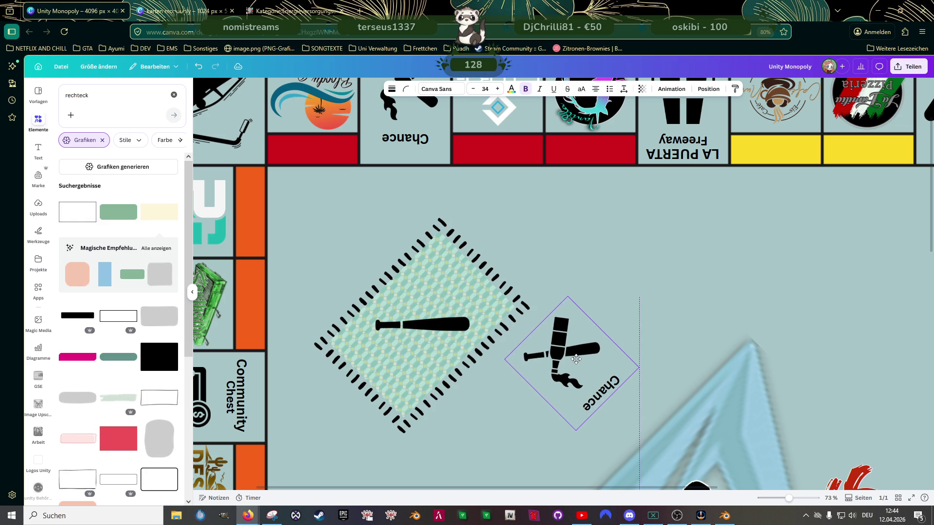
Step: Delete the bat from the green diamond card, place the crossed emblem on it and remove the Chance label
{"action": "left_click", "coordinate": [458, 333]}
{"action": "key", "text": "Delete"}
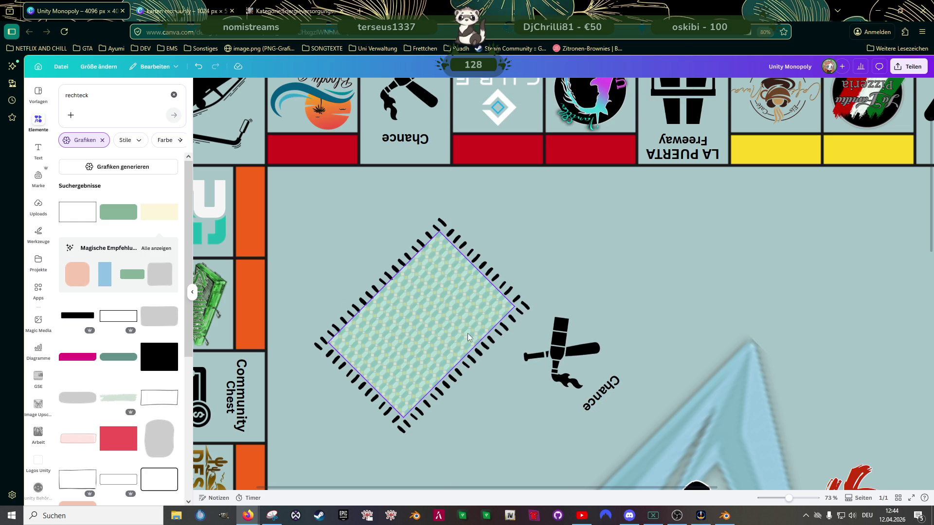
{"action": "left_click", "coordinate": [584, 356]}
{"action": "mouse_move", "coordinate": [584, 356]}
{"action": "left_mouse_down"}
{"action": "mouse_move", "coordinate": [494, 349]}
{"action": "mouse_move", "coordinate": [452, 321]}
{"action": "left_mouse_up"}
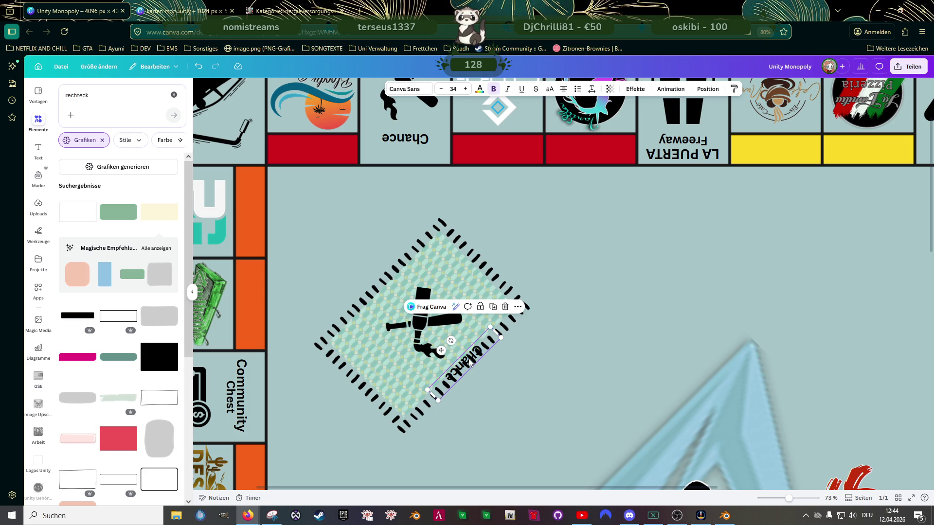
{"action": "key", "text": "Delete"}
{"action": "scroll", "coordinate": [640, 339], "scroll_direction": "down", "scroll_amount": 5}
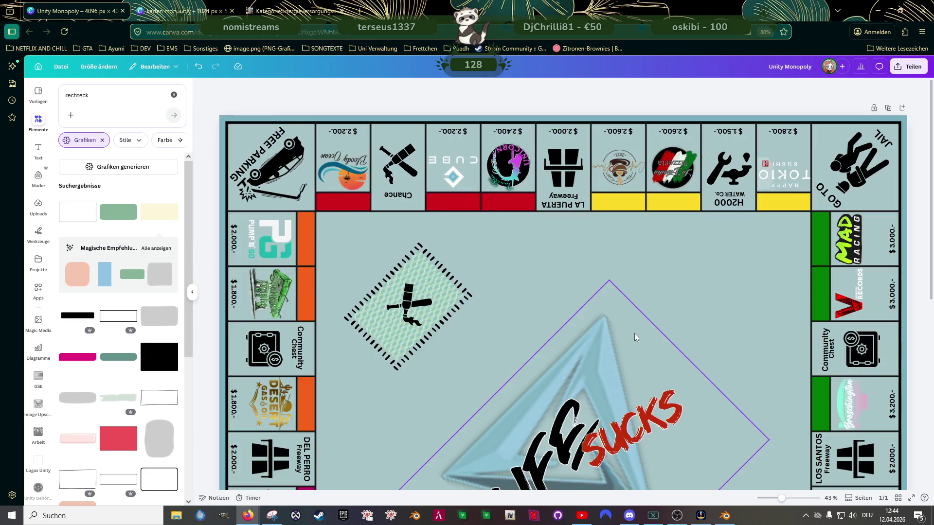
{"action": "scroll", "coordinate": [635, 333], "scroll_direction": "down", "scroll_amount": 3}
{"action": "scroll", "coordinate": [590, 301], "scroll_direction": "down", "scroll_amount": 2}
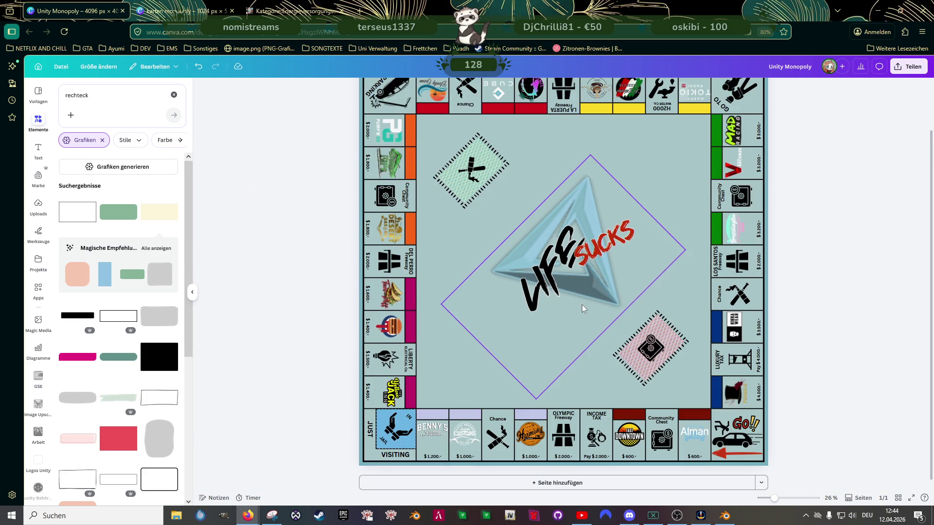
{"action": "scroll", "coordinate": [438, 276], "scroll_direction": "down", "scroll_amount": 2}
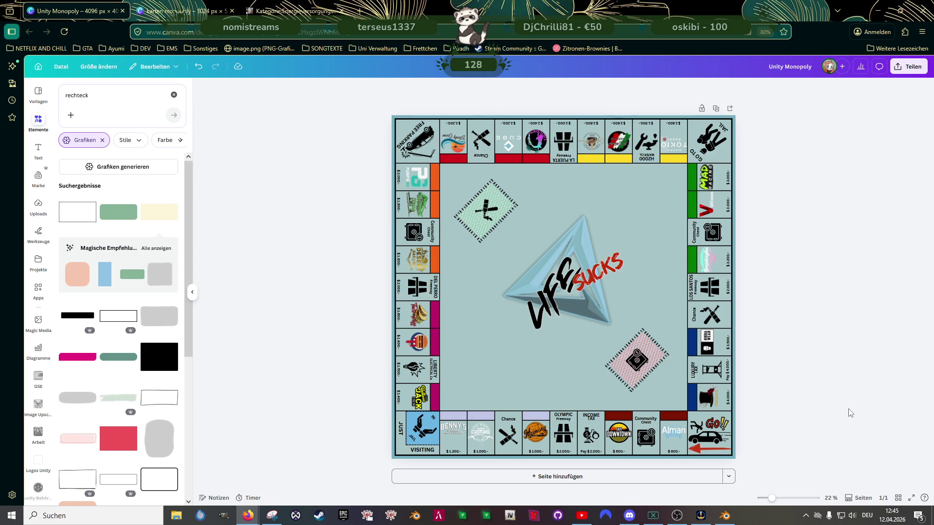
Step: Resize the tilted pyramid logo group and shift it slightly up-left in the board centre
{"action": "left_click", "coordinate": [572, 247]}
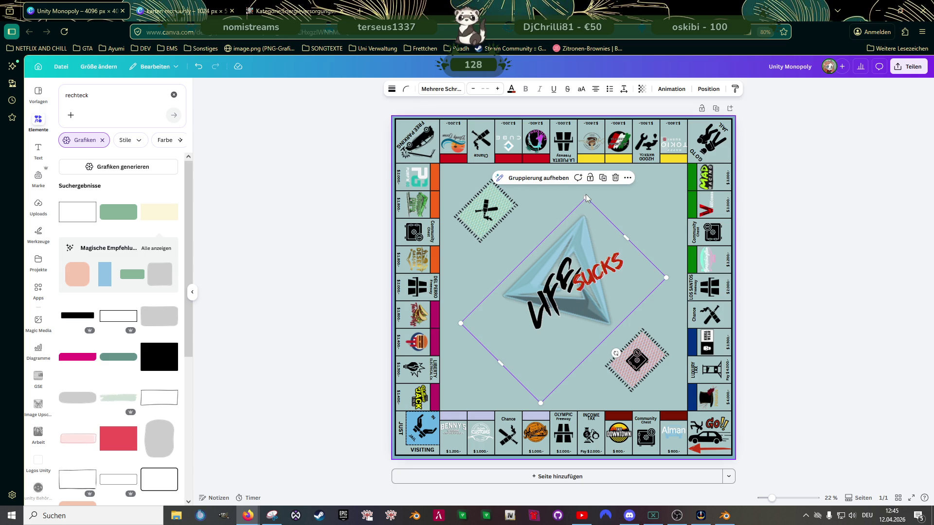
{"action": "left_click_drag", "start_coordinate": [586, 199], "coordinate": [591, 183]}
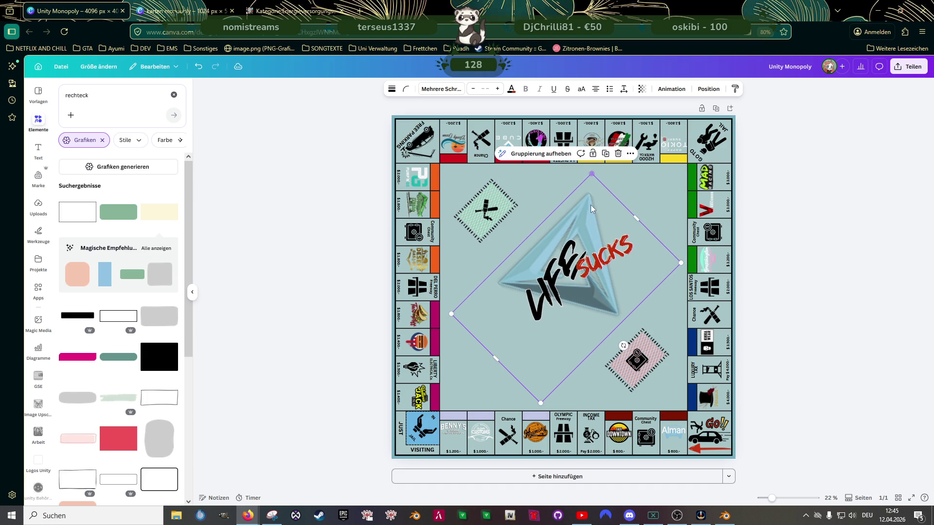
{"action": "mouse_move", "coordinate": [584, 218]}
{"action": "left_mouse_down"}
{"action": "mouse_move", "coordinate": [584, 246]}
{"action": "mouse_move", "coordinate": [576, 239]}
{"action": "left_mouse_up"}
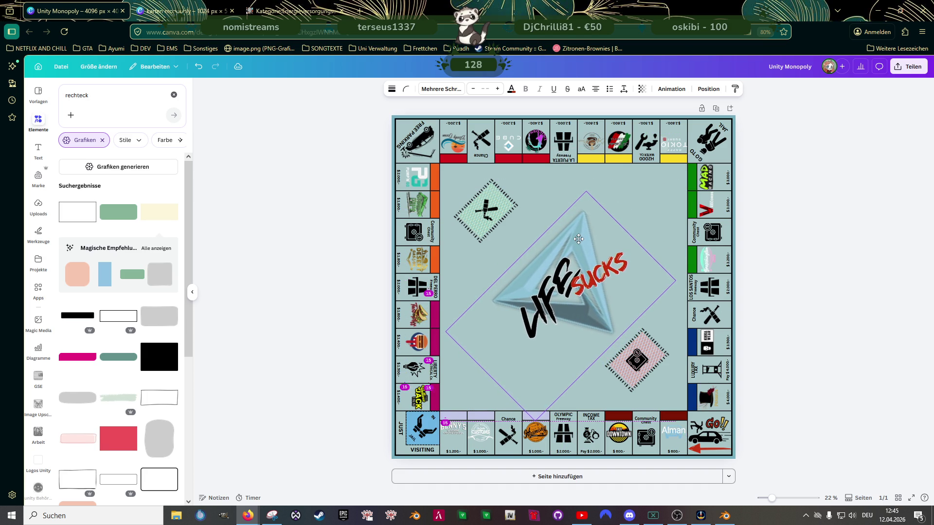
{"action": "left_click_drag", "start_coordinate": [578, 238], "coordinate": [575, 236]}
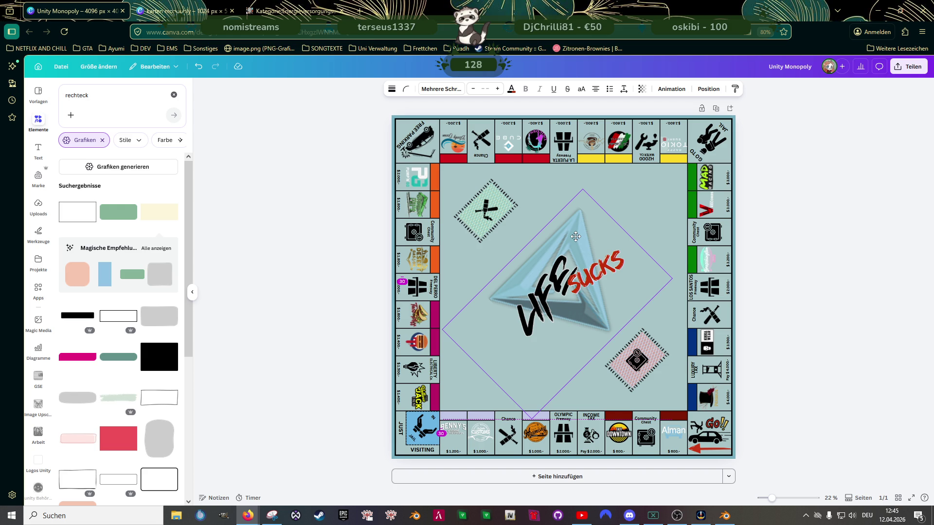
{"action": "left_click", "coordinate": [331, 294]}
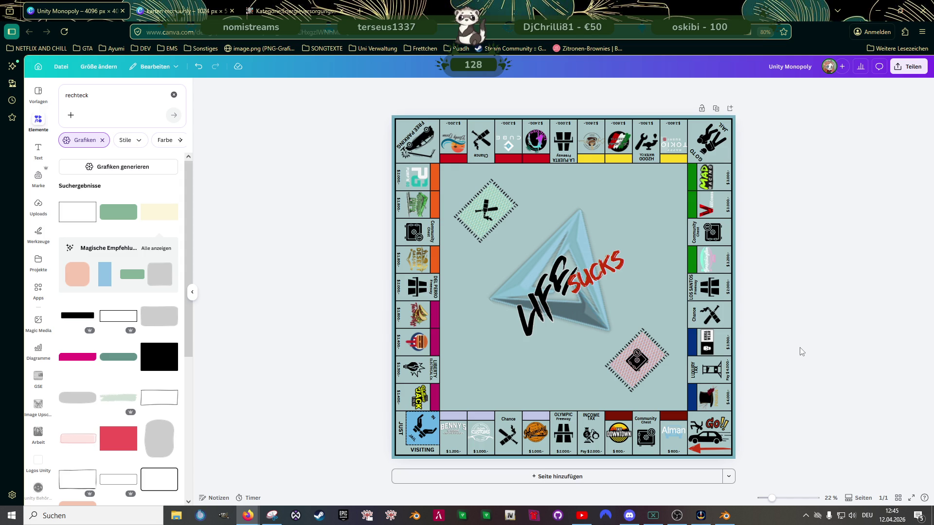
Step: Download the Unity Monopoly board design from Canva via Teilen as a PNG file
{"action": "left_click", "coordinate": [906, 66]}
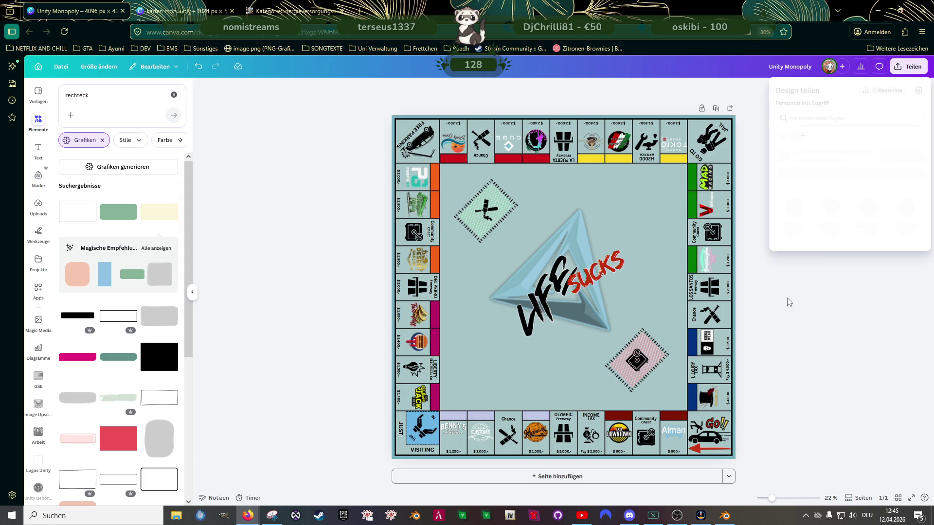
{"action": "left_click", "coordinate": [800, 86]}
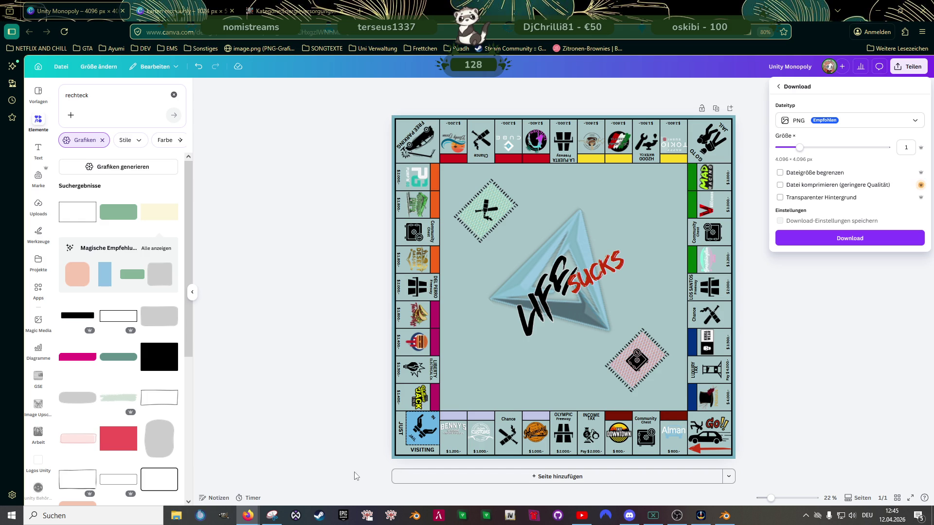
{"action": "left_click", "coordinate": [865, 241]}
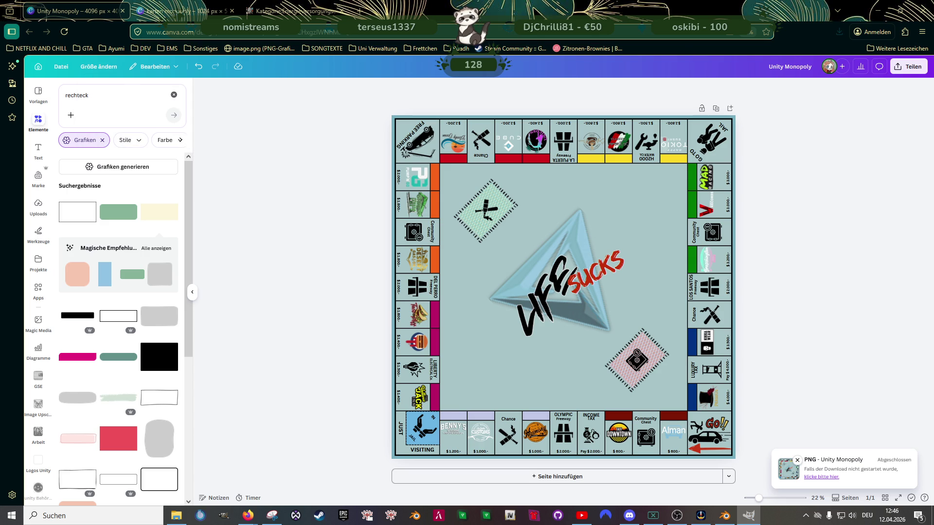
{"action": "key", "text": "alt+Tab"}
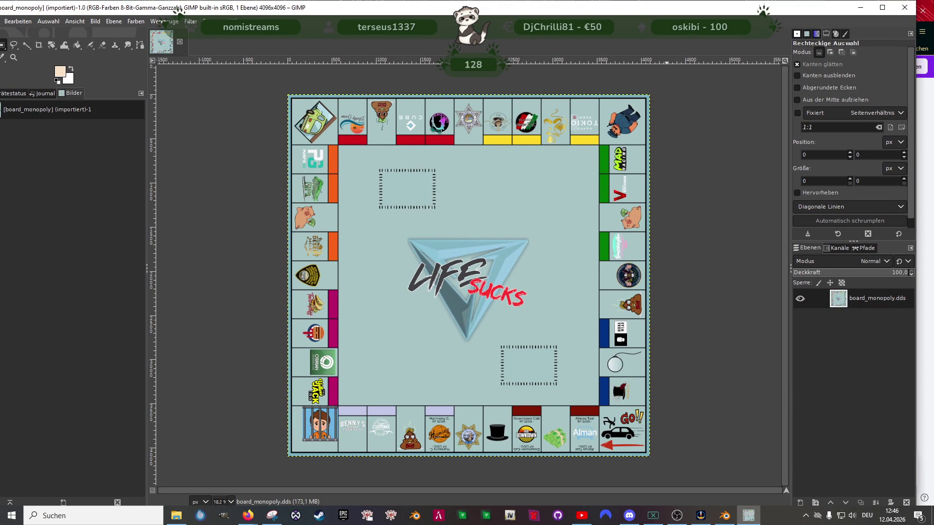
Step: Add Unity Monopoly(4).png from Downloads as a new layer above board_monopoly.dds
{"action": "left_click", "coordinate": [882, 8]}
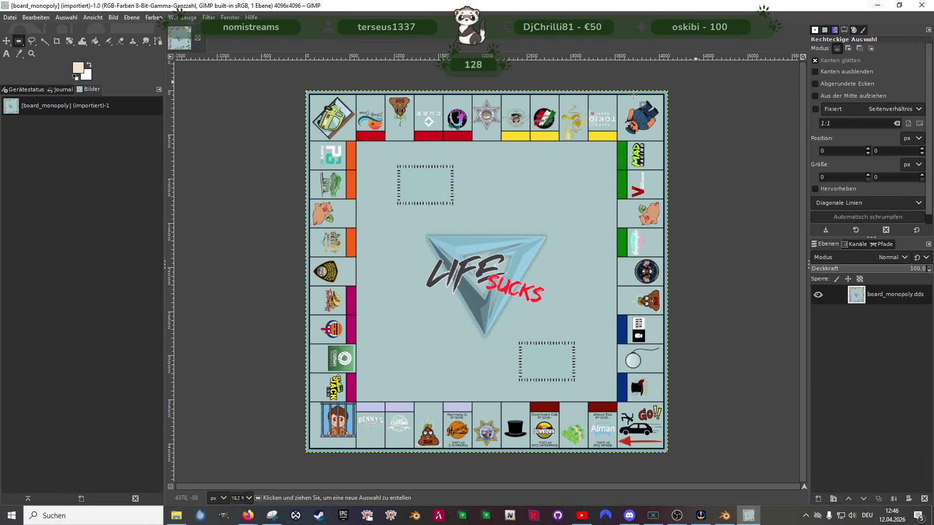
{"action": "left_click", "coordinate": [10, 17]}
{"action": "left_click", "coordinate": [33, 65]}
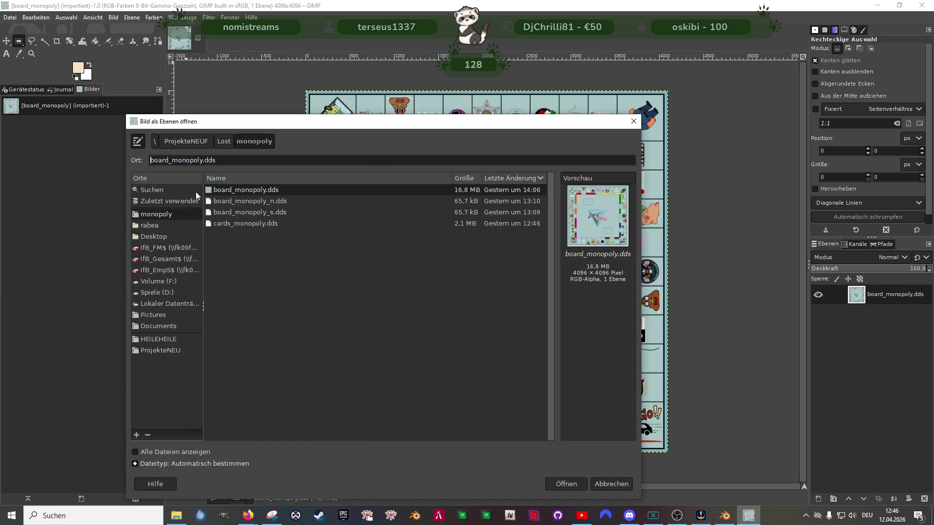
{"action": "left_click", "coordinate": [151, 226]}
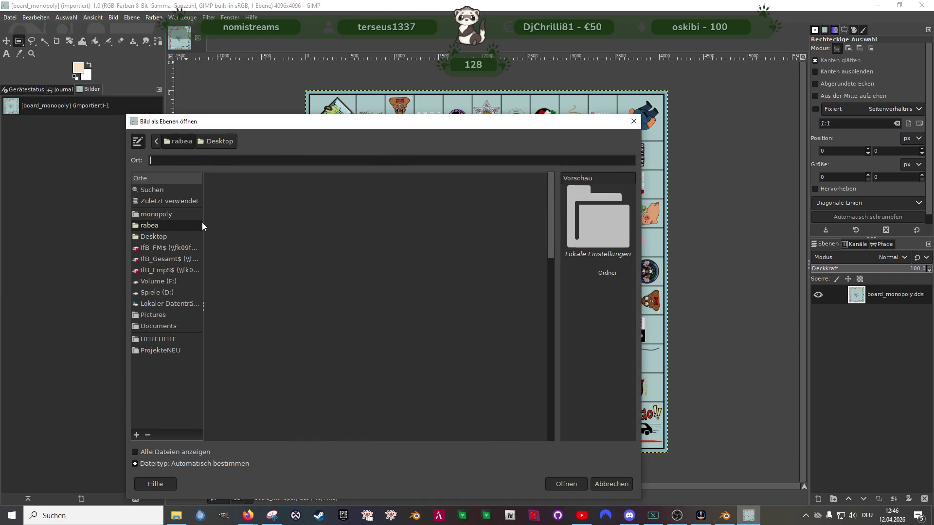
{"action": "double_click", "coordinate": [226, 211]}
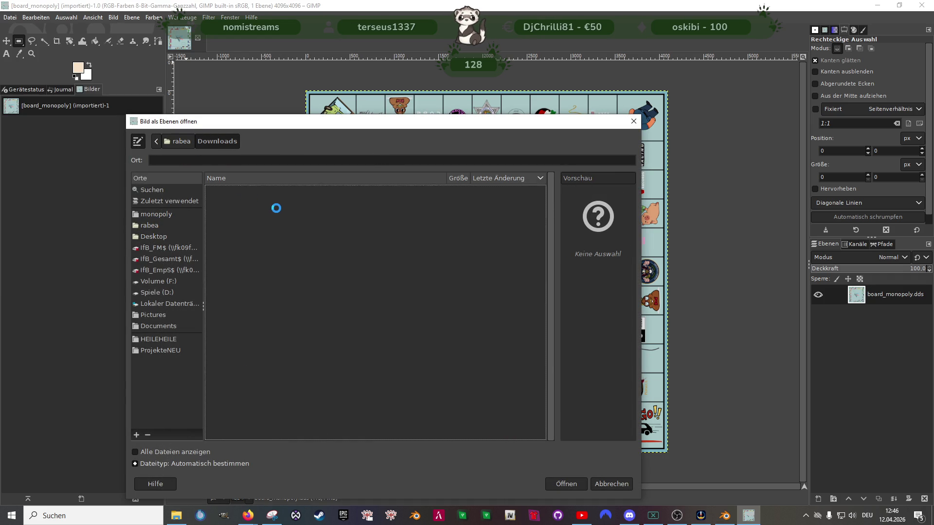
{"action": "double_click", "coordinate": [252, 190]}
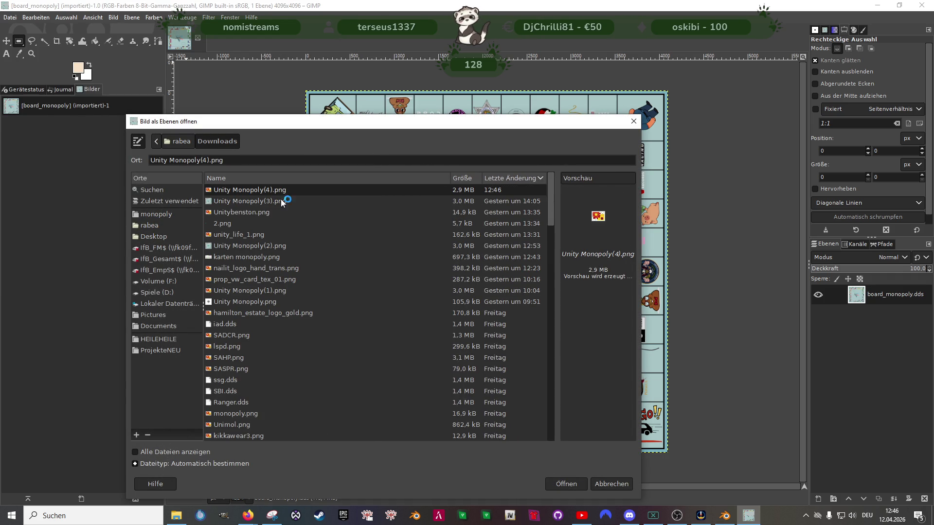
{"action": "left_click", "coordinate": [557, 483]}
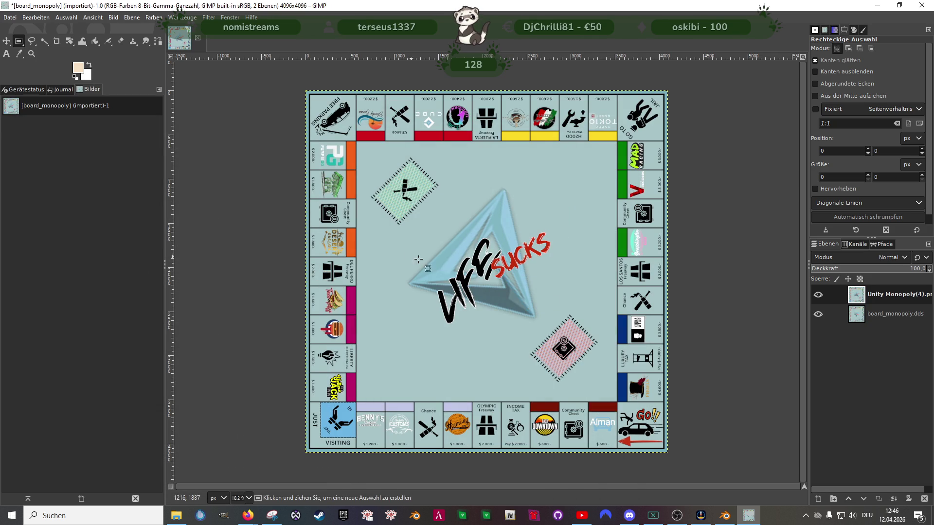
Step: Hide the new layer and delete all content of the old board_monopoly.dds layer
{"action": "right_click", "coordinate": [882, 316]}
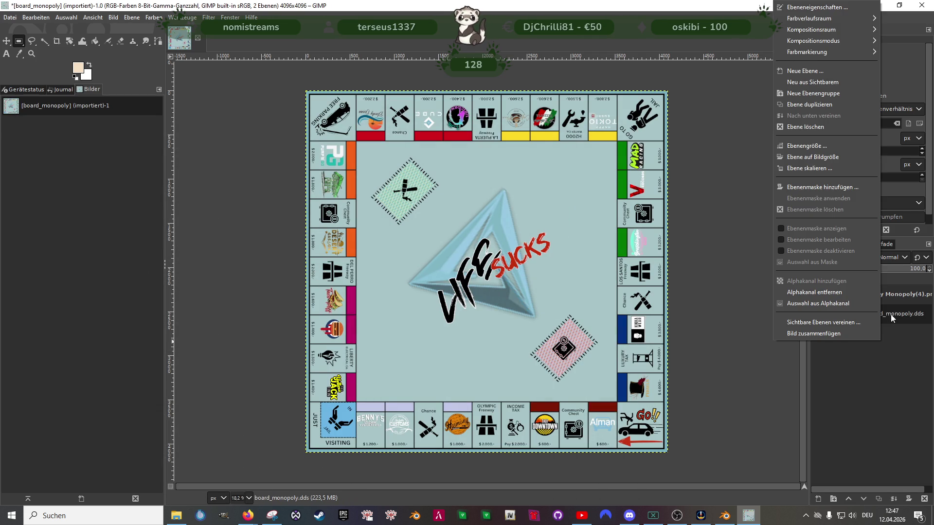
{"action": "left_click", "coordinate": [896, 297]}
{"action": "left_click", "coordinate": [817, 294]}
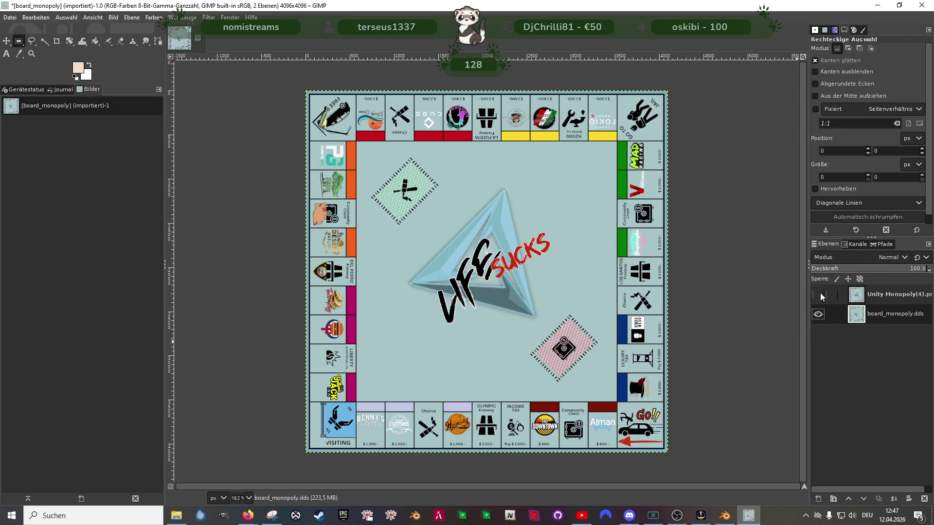
{"action": "left_click", "coordinate": [540, 220]}
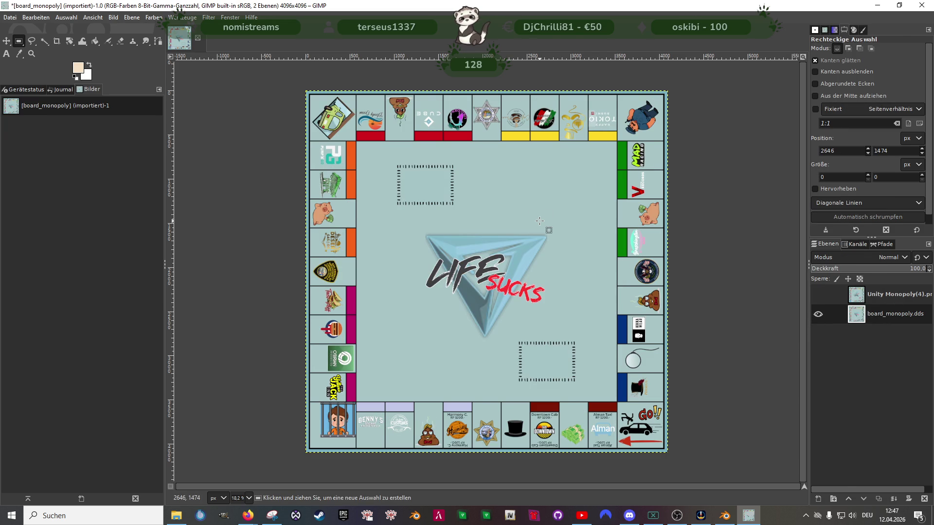
{"action": "key", "text": "Delete"}
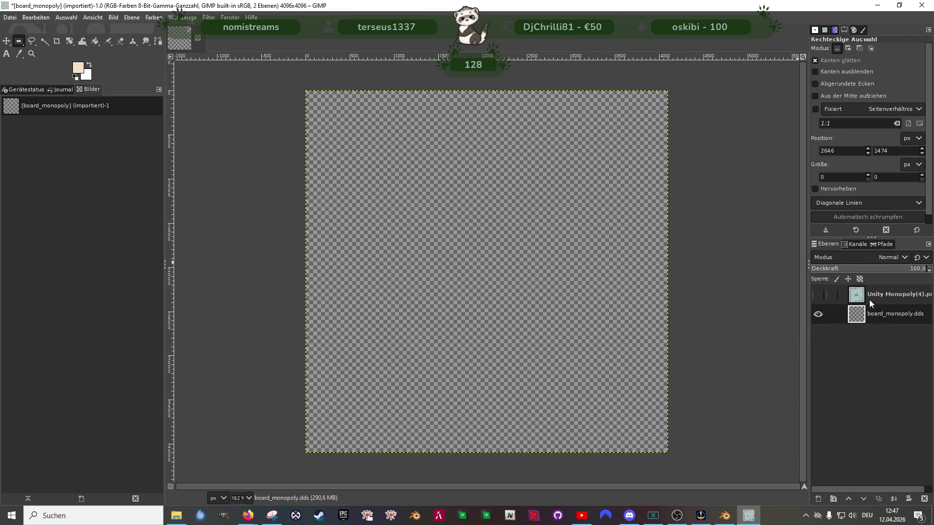
Step: Show Unity Monopoly(4).png again and merge it down into the board_monopoly.dds layer
{"action": "left_click", "coordinate": [887, 295]}
{"action": "left_click", "coordinate": [818, 295]}
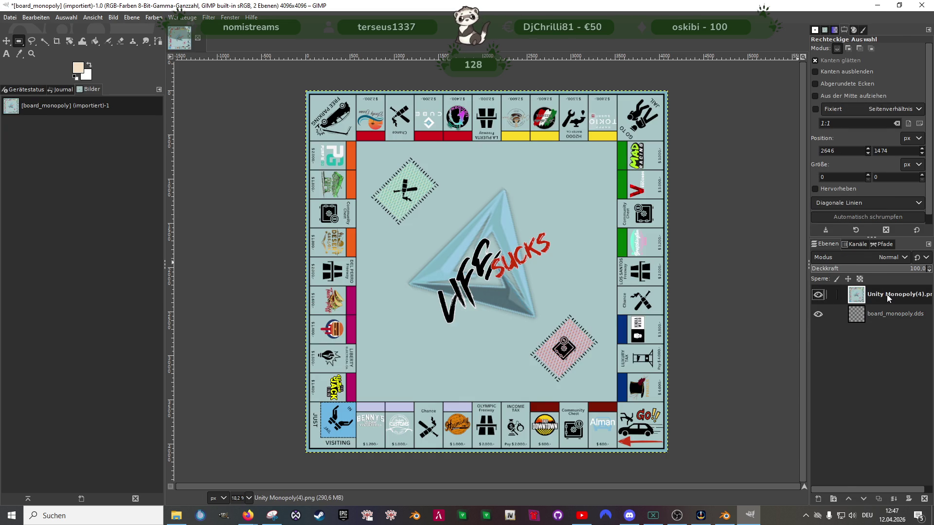
{"action": "right_click", "coordinate": [886, 293]}
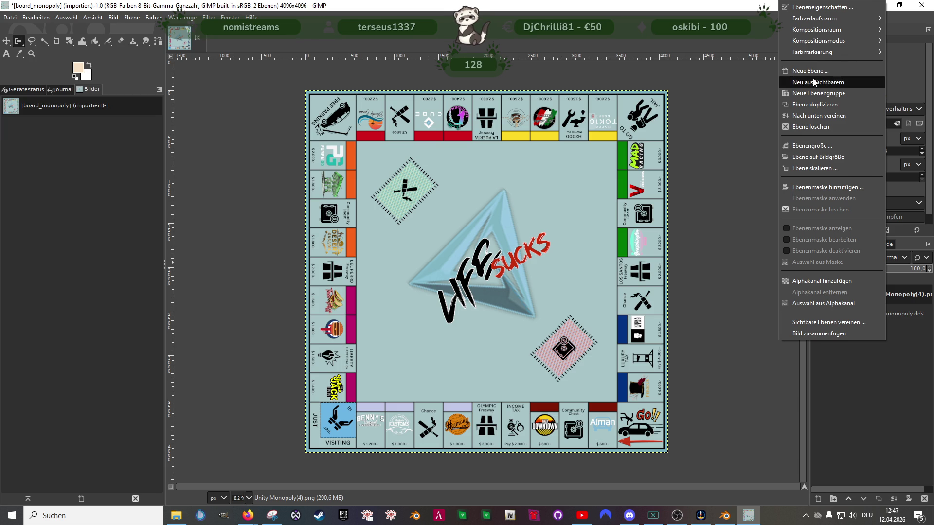
{"action": "left_click", "coordinate": [818, 115]}
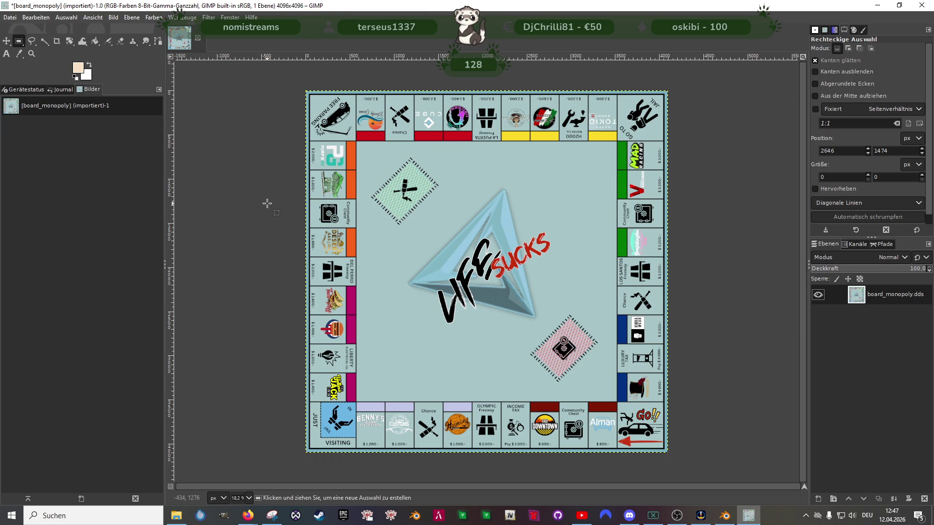
{"action": "right_click", "coordinate": [441, 232]}
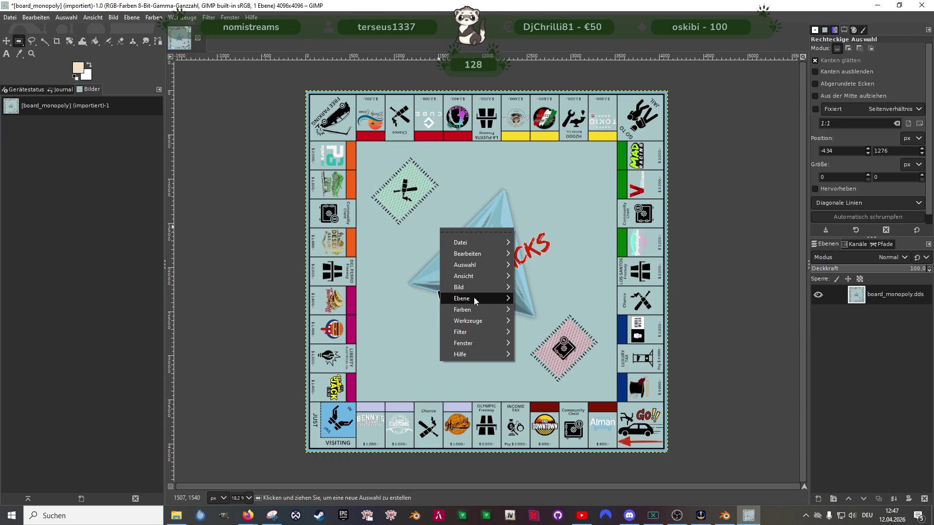
Step: Scale the merged board image from 4096 × 4096 down to 2048 × 2048 pixels
{"action": "mouse_move", "coordinate": [459, 287]}
{"action": "left_click", "coordinate": [553, 364]}
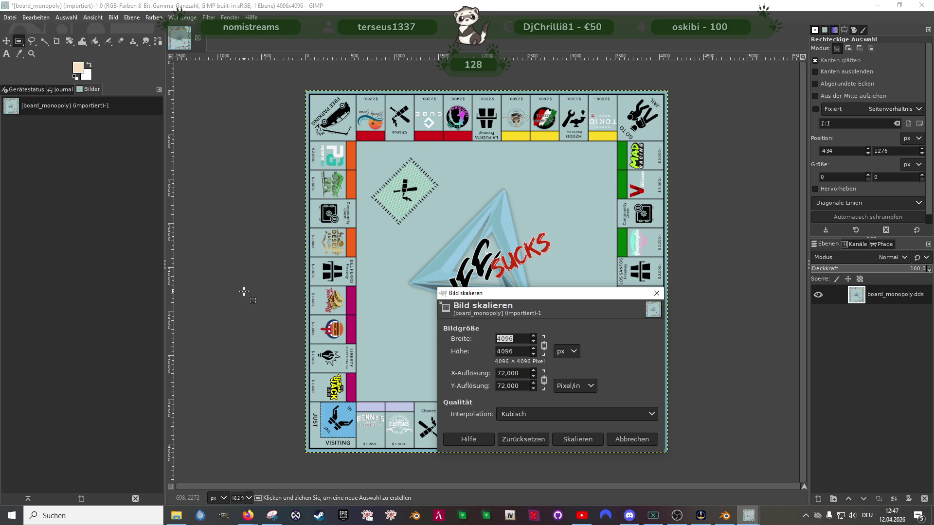
{"action": "key", "text": "alt+Tab"}
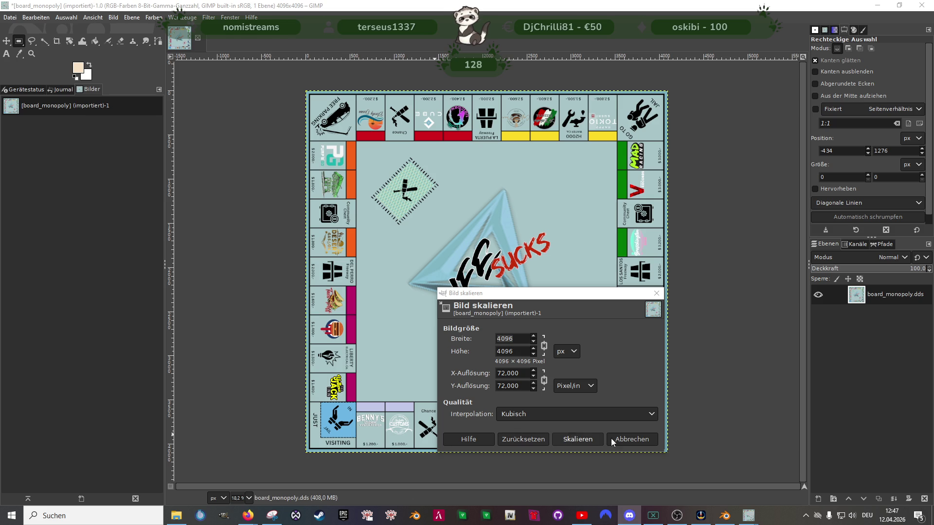
{"action": "left_click", "coordinate": [656, 294]}
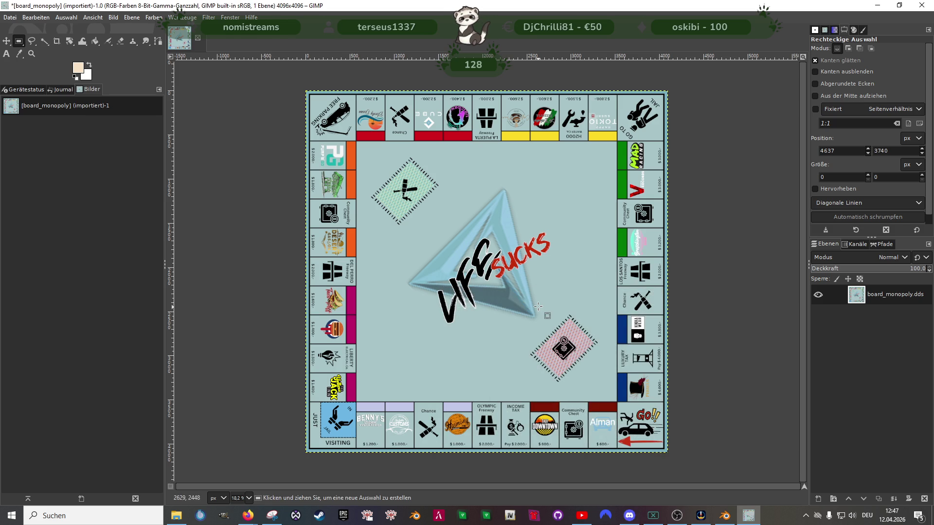
{"action": "right_click", "coordinate": [474, 277]}
{"action": "mouse_move", "coordinate": [493, 329]}
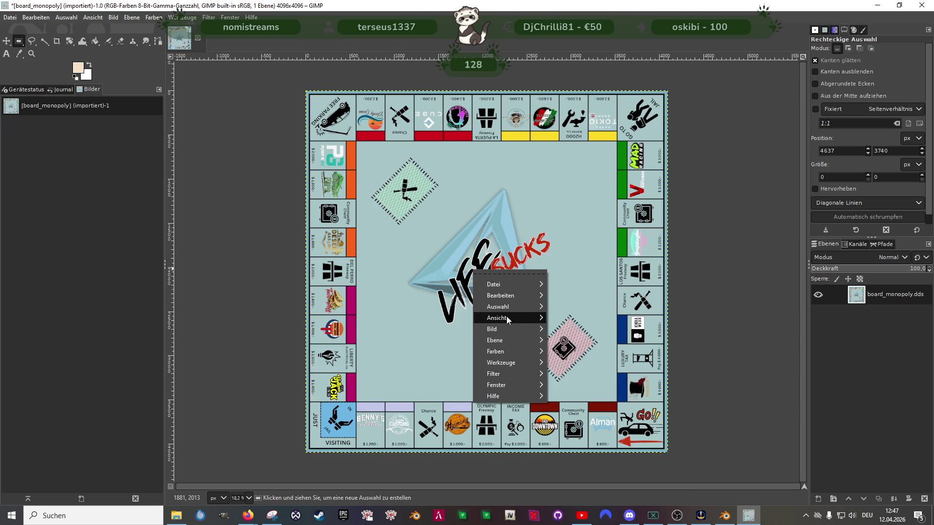
{"action": "left_click", "coordinate": [578, 364]}
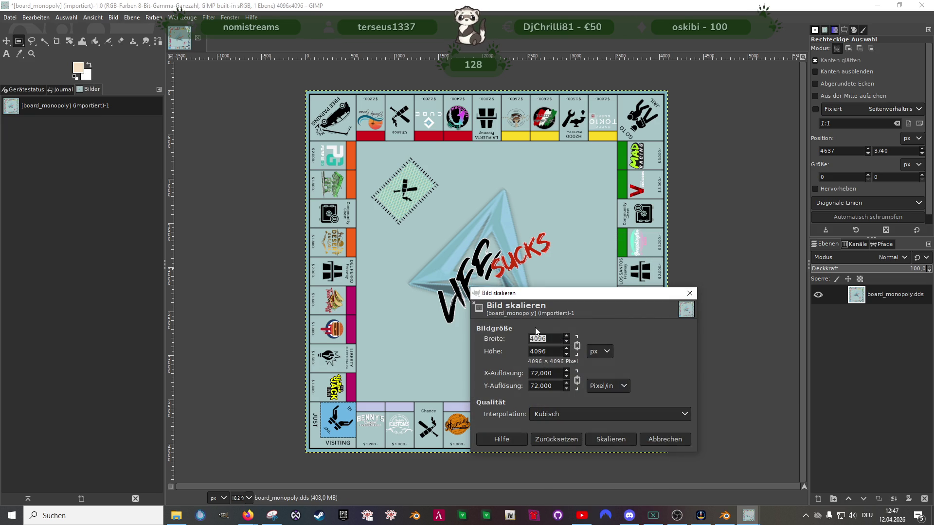
{"action": "type", "text": "2048"}
{"action": "key", "text": "Tab"}
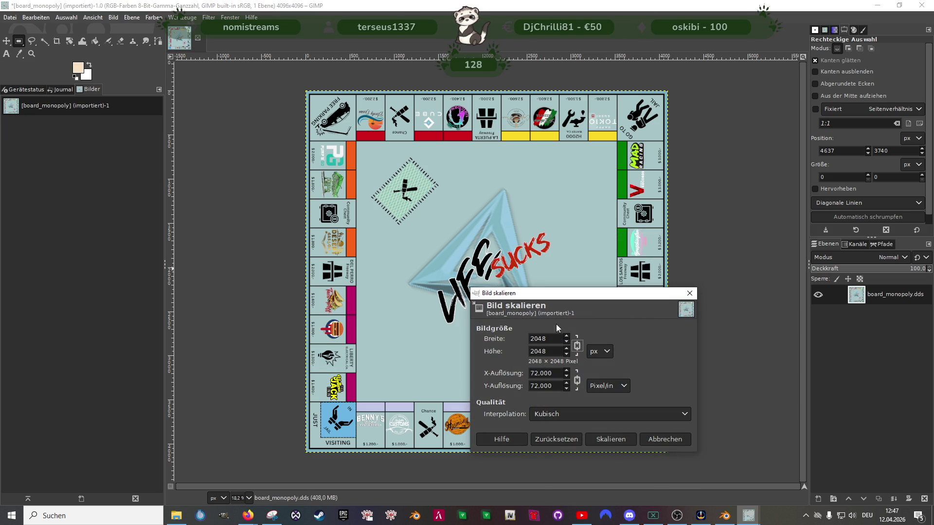
{"action": "left_click", "coordinate": [607, 438]}
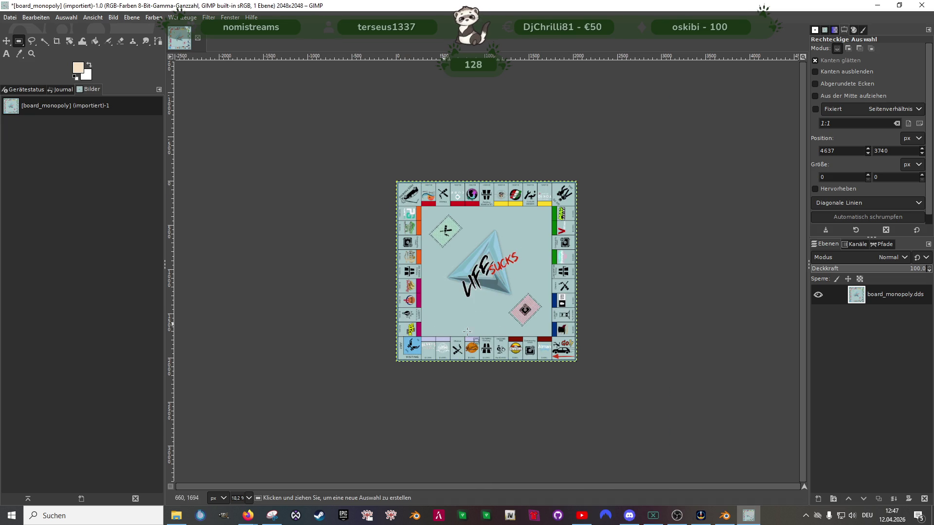
{"action": "scroll", "coordinate": [345, 313], "scroll_direction": "up", "scroll_amount": 1}
{"action": "scroll", "coordinate": [460, 323], "scroll_direction": "up", "scroll_amount": 3}
{"action": "scroll", "coordinate": [460, 323], "scroll_direction": "down", "scroll_amount": 1}
{"action": "scroll", "coordinate": [459, 323], "scroll_direction": "down", "scroll_amount": 2}
{"action": "scroll", "coordinate": [459, 324], "scroll_direction": "up", "scroll_amount": 1}
{"action": "scroll", "coordinate": [460, 324], "scroll_direction": "up", "scroll_amount": 2}
{"action": "scroll", "coordinate": [460, 323], "scroll_direction": "down", "scroll_amount": 3}
{"action": "scroll", "coordinate": [460, 324], "scroll_direction": "down", "scroll_amount": 1}
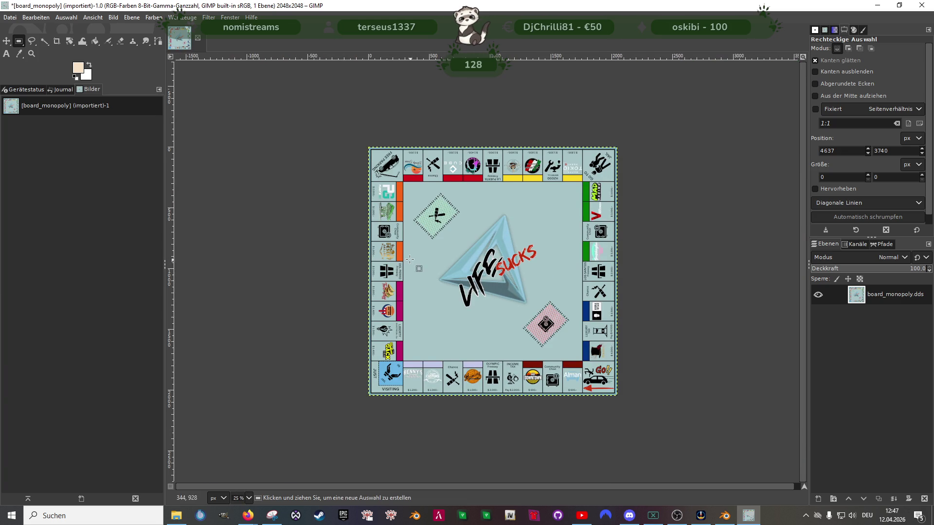
{"action": "left_click", "coordinate": [9, 18]}
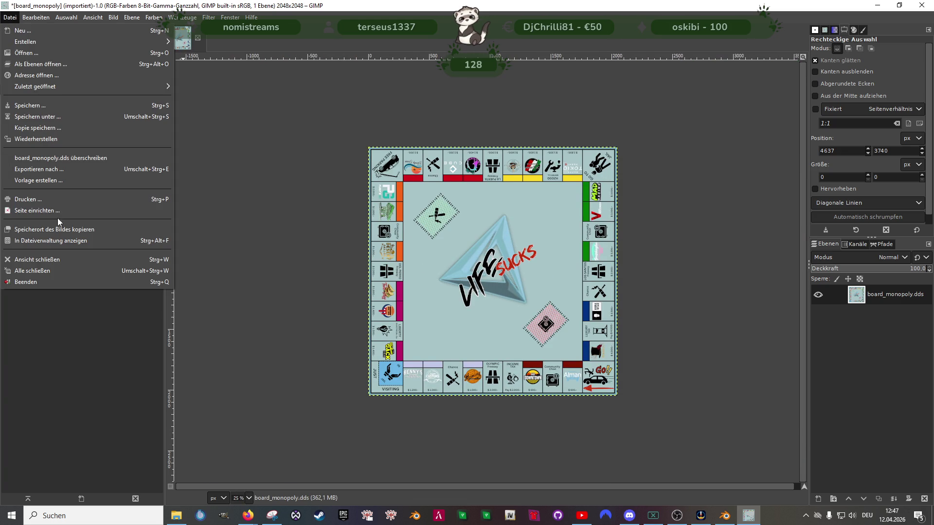
Step: Export the 2048-pixel board over the existing board_monopoly.dds with default DDS settings
{"action": "left_click", "coordinate": [45, 172]}
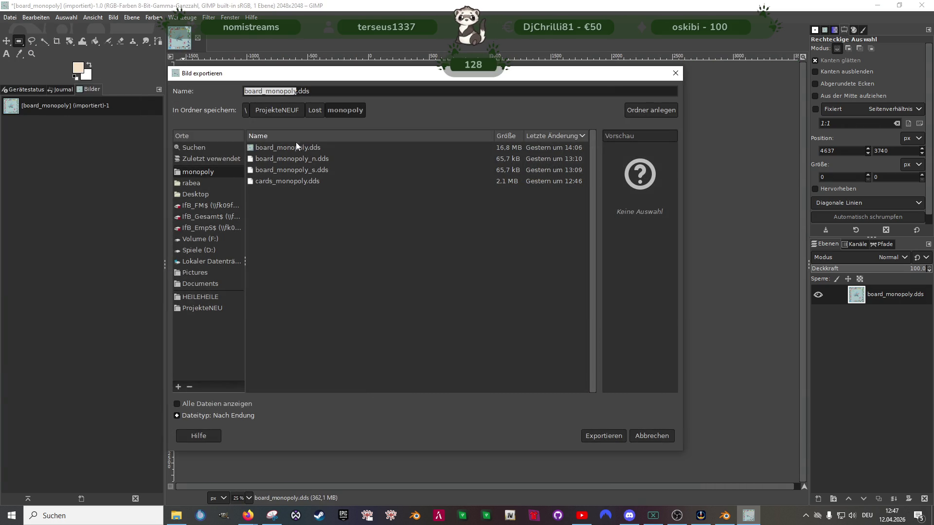
{"action": "left_click", "coordinate": [297, 147]}
{"action": "left_click", "coordinate": [603, 436]}
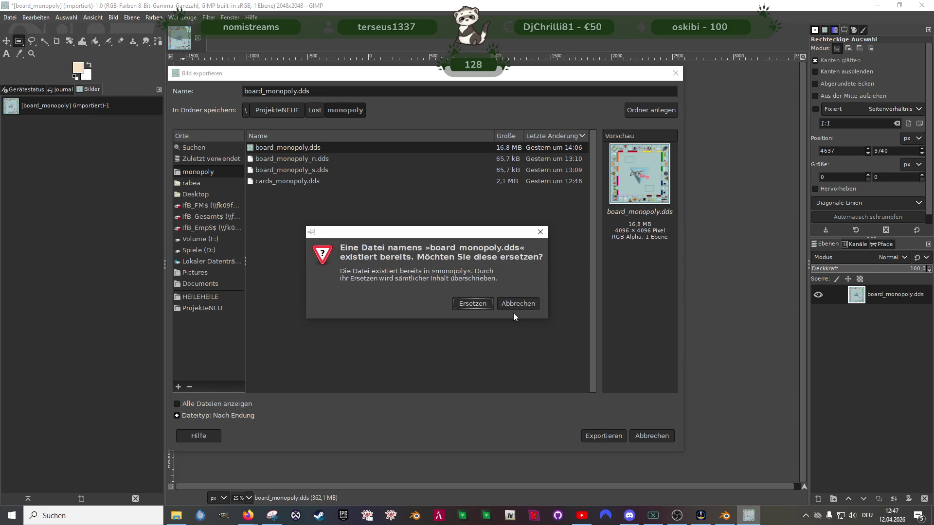
{"action": "left_click", "coordinate": [481, 304]}
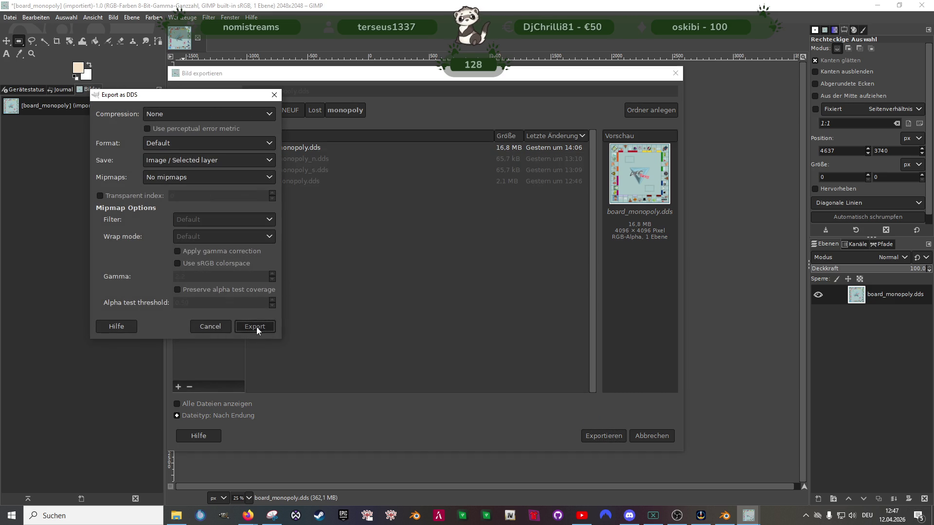
{"action": "left_click", "coordinate": [255, 327]}
{"action": "left_click", "coordinate": [177, 516]}
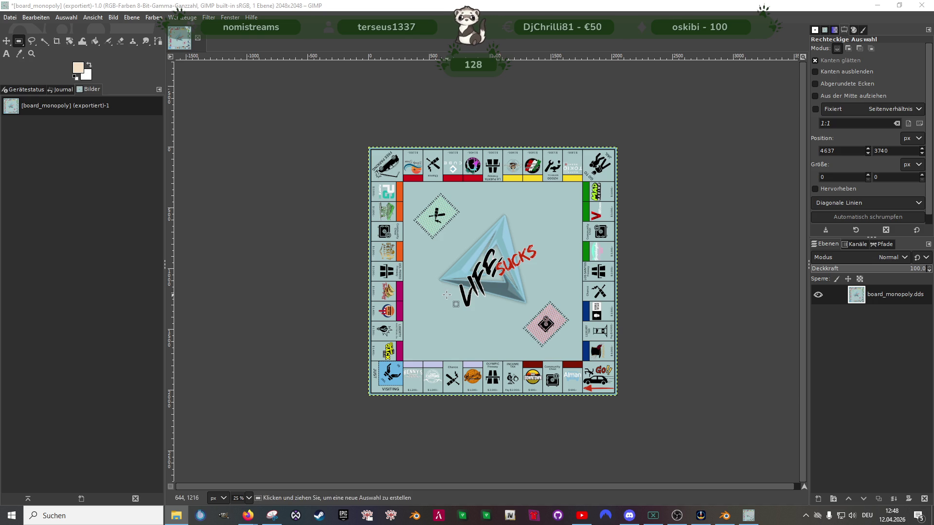
{"action": "left_click", "coordinate": [223, 274]}
{"action": "left_click", "coordinate": [255, 262]}
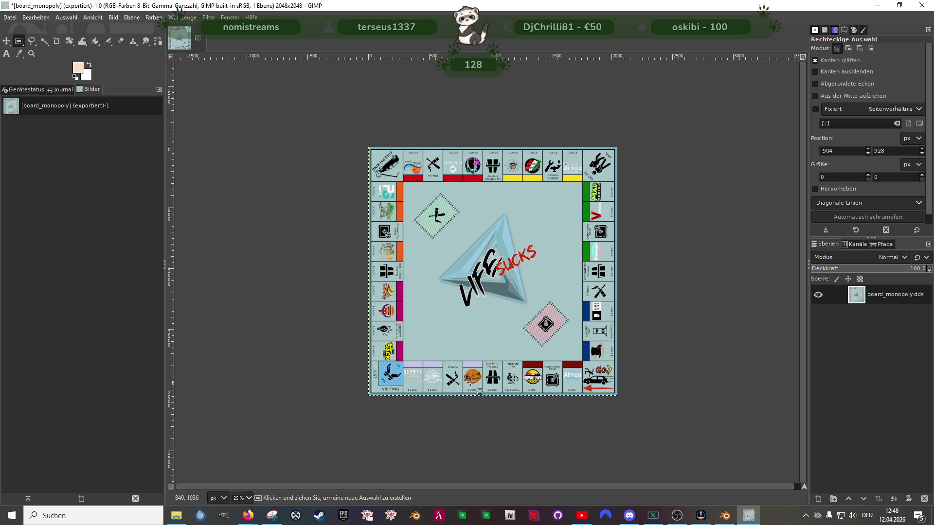
Step: Scale the board image down again to 1024 × 1024 pixels with linked proportions
{"action": "right_click", "coordinate": [509, 257]}
{"action": "mouse_move", "coordinate": [542, 315]}
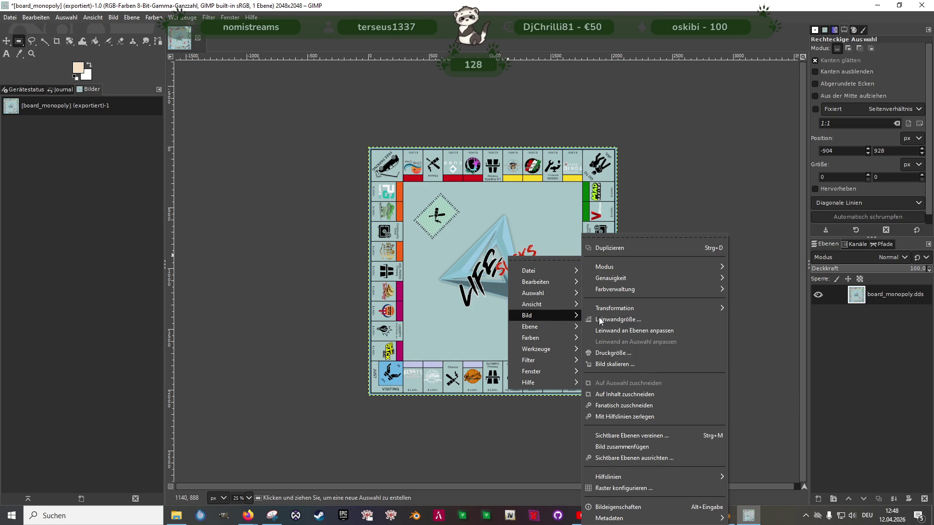
{"action": "left_click", "coordinate": [616, 362]}
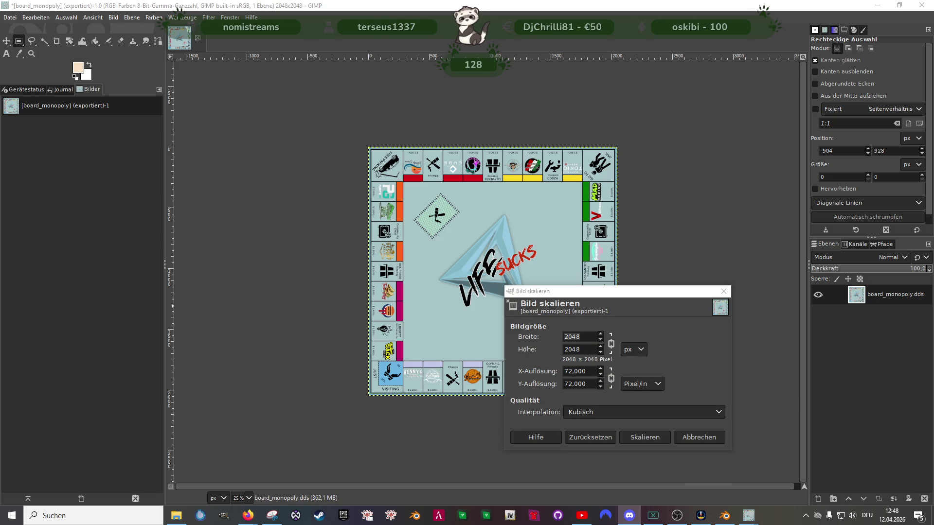
{"action": "left_click", "coordinate": [576, 336]}
{"action": "type", "text": "1024"}
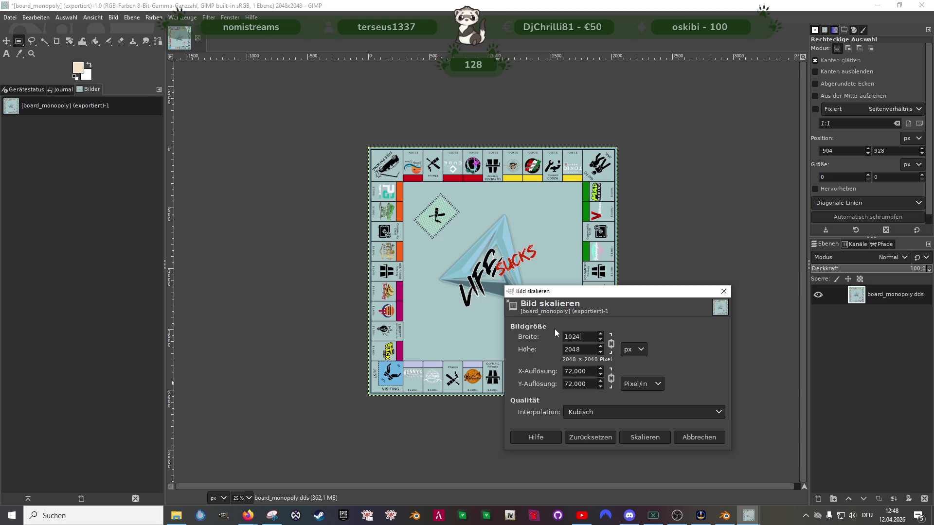
{"action": "key", "text": "Tab"}
{"action": "left_click", "coordinate": [642, 437]}
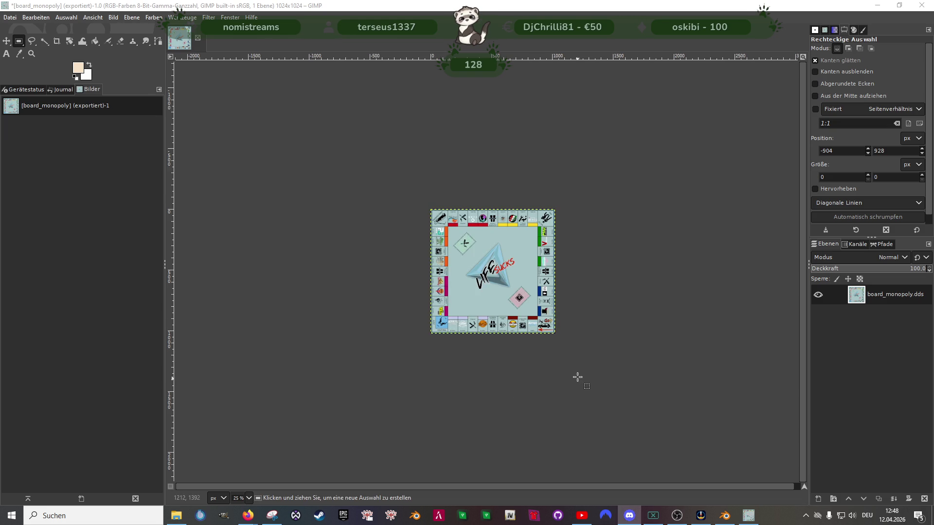
{"action": "scroll", "coordinate": [528, 310], "scroll_direction": "up", "scroll_amount": 3}
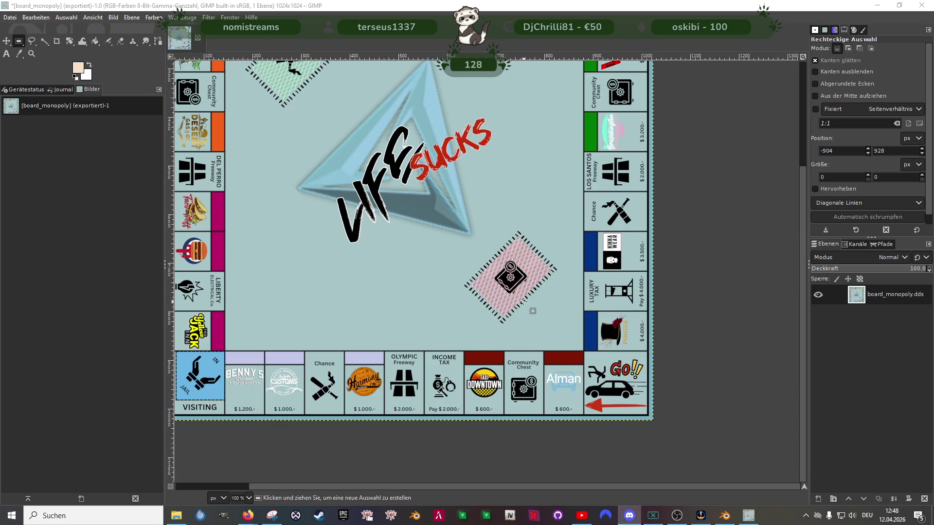
{"action": "scroll", "coordinate": [527, 310], "scroll_direction": "down", "scroll_amount": 1}
{"action": "left_click", "coordinate": [10, 16]}
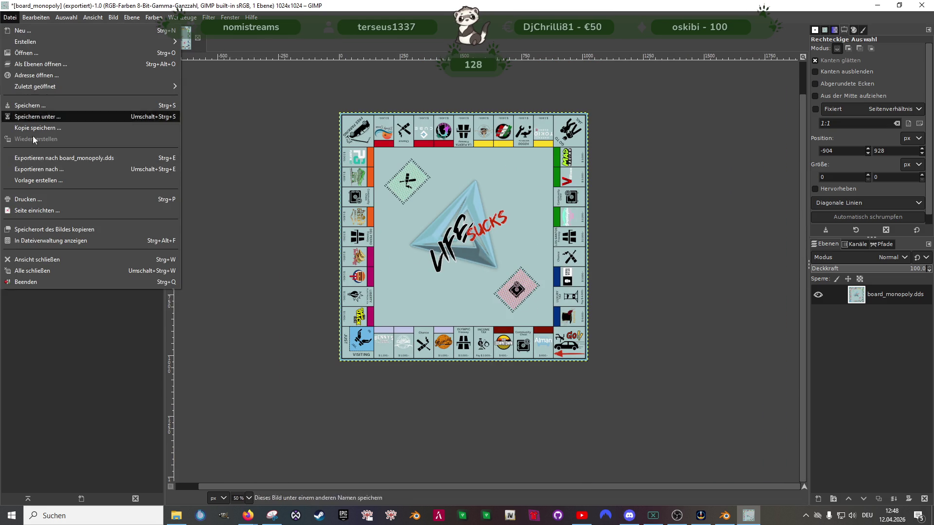
Step: Export the 1024-pixel board over board_monopoly.dds using BC3 / DXT5 compression
{"action": "left_click", "coordinate": [39, 168]}
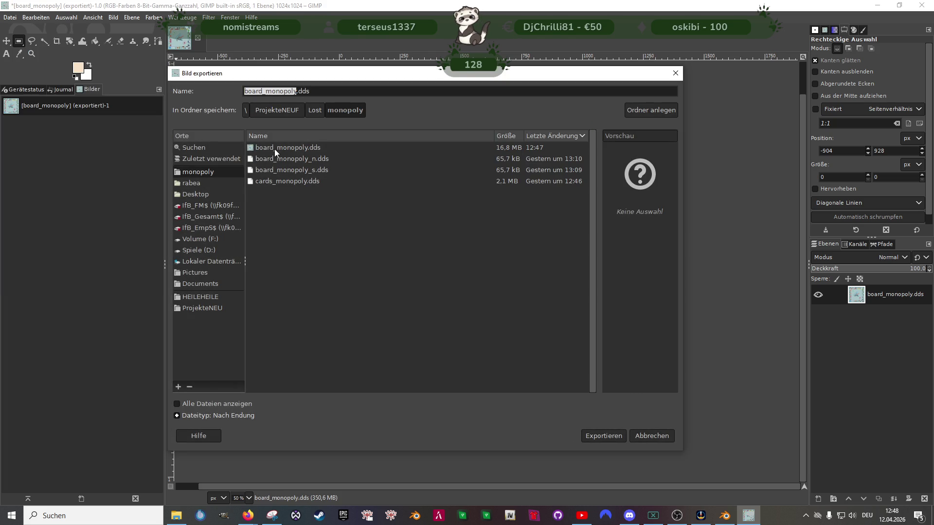
{"action": "left_click", "coordinate": [275, 148]}
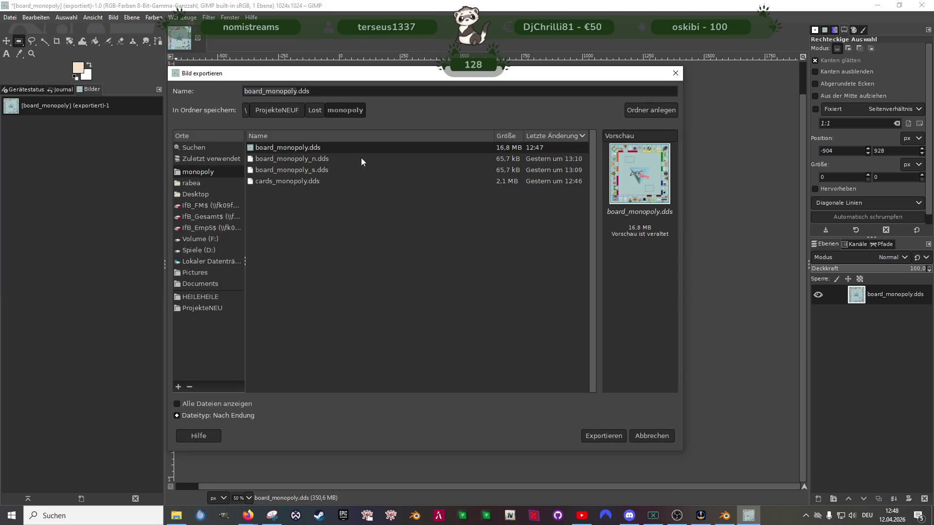
{"action": "left_click", "coordinate": [604, 436]}
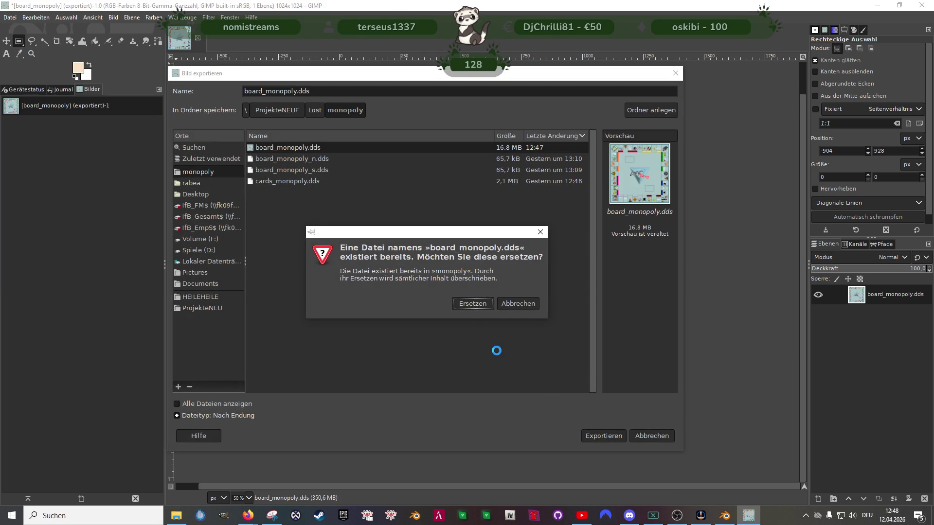
{"action": "left_click", "coordinate": [476, 303]}
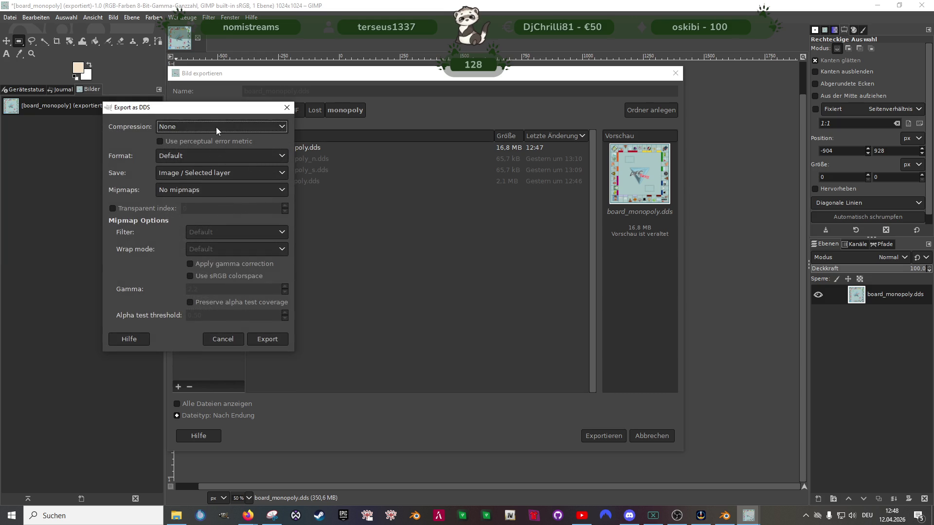
{"action": "left_click", "coordinate": [216, 127]}
{"action": "left_click", "coordinate": [192, 176]}
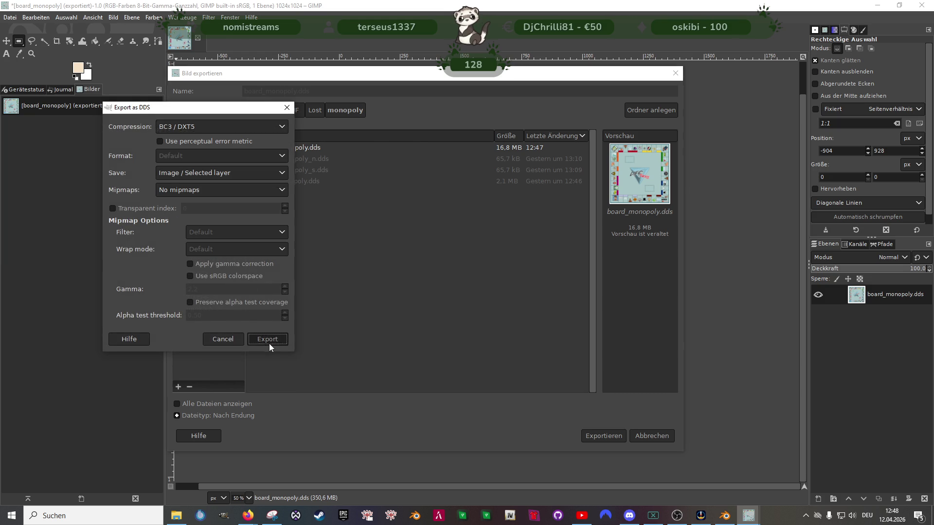
{"action": "left_click", "coordinate": [267, 338]}
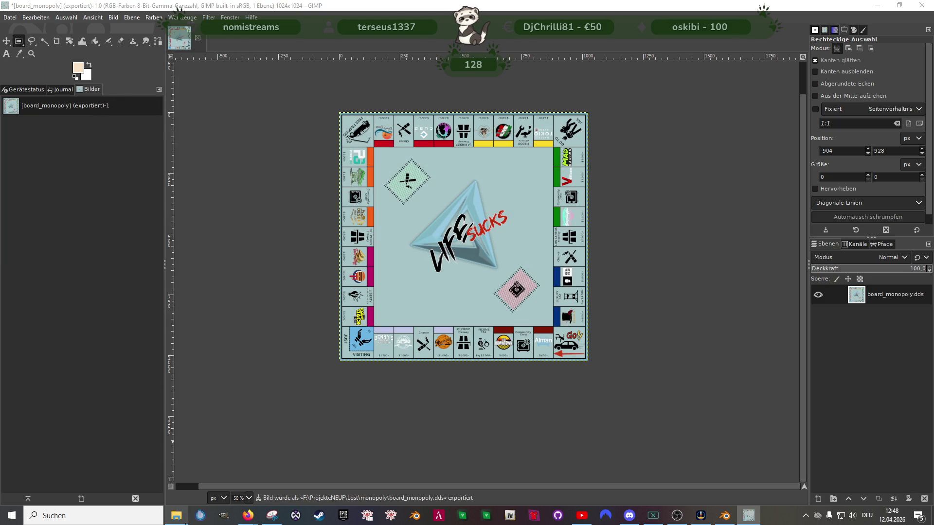
{"action": "key", "text": "alt+Tab"}
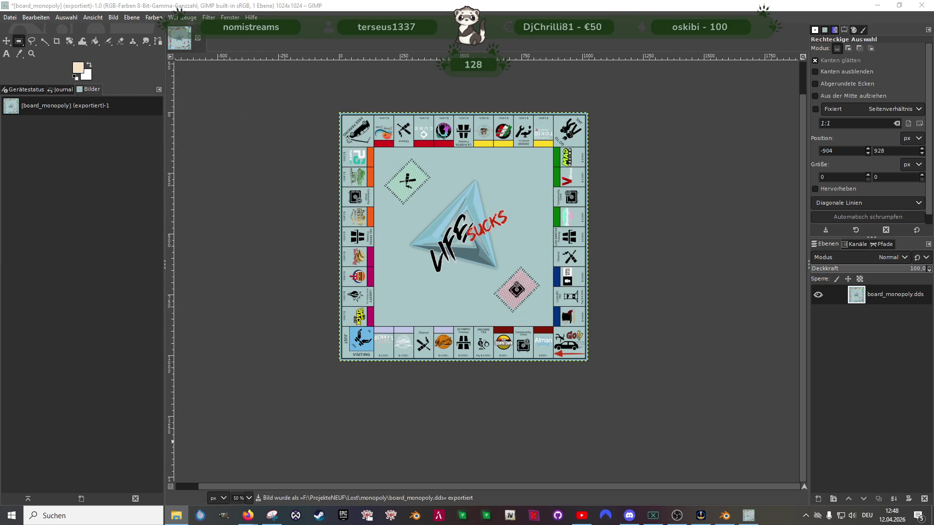
{"action": "scroll", "coordinate": [489, 296], "scroll_direction": "up", "scroll_amount": 4}
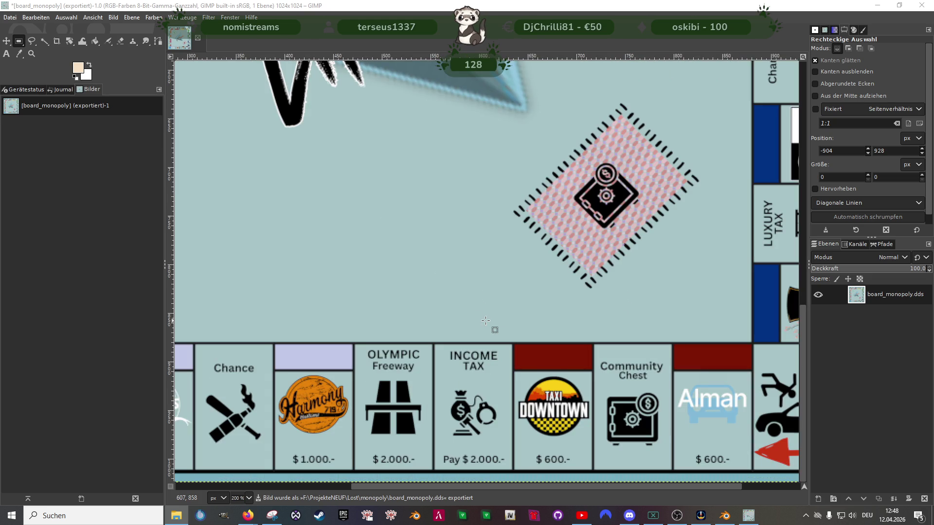
{"action": "scroll", "coordinate": [485, 321], "scroll_direction": "down", "scroll_amount": 1}
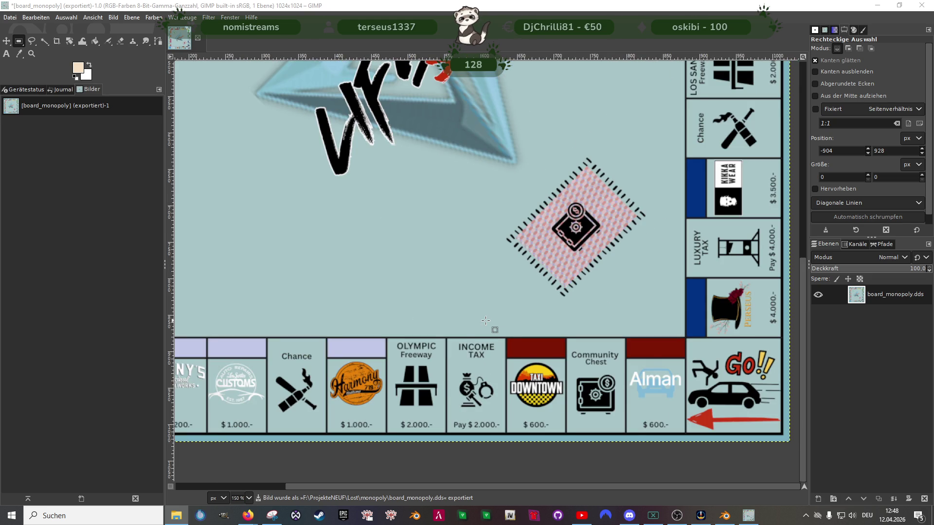
{"action": "scroll", "coordinate": [486, 321], "scroll_direction": "down", "scroll_amount": 1}
{"action": "scroll", "coordinate": [486, 321], "scroll_direction": "up", "scroll_amount": 3}
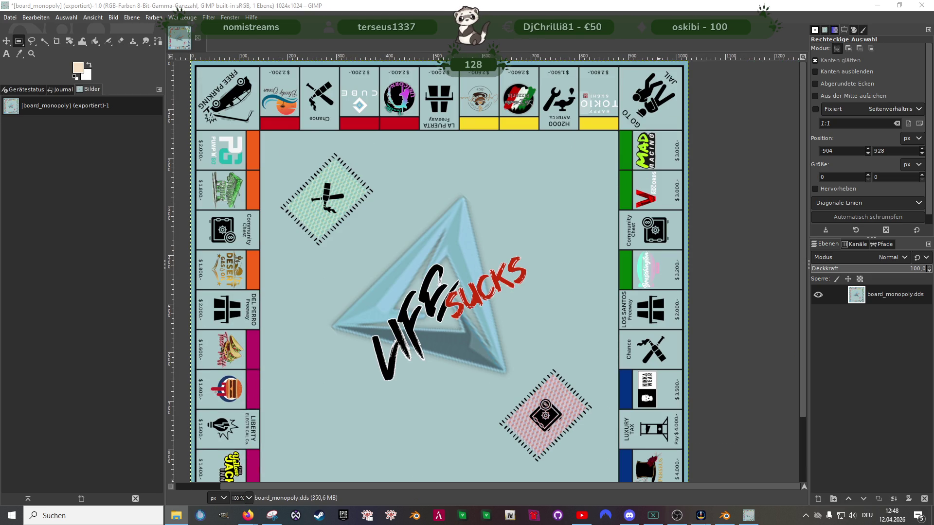
Step: Bring the Blender scene with the board model back to the front
{"action": "left_click", "coordinate": [700, 516]}
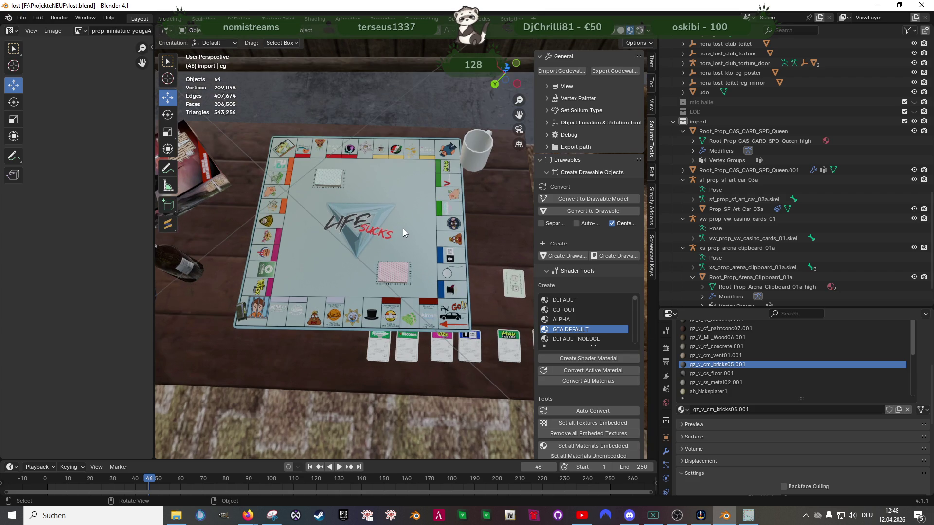
Step: Reload board_monopoly.dds as the board's DiffuseSampler texture in Shading and return to Layout
{"action": "left_click", "coordinate": [403, 228]}
{"action": "key", "text": "Tab"}
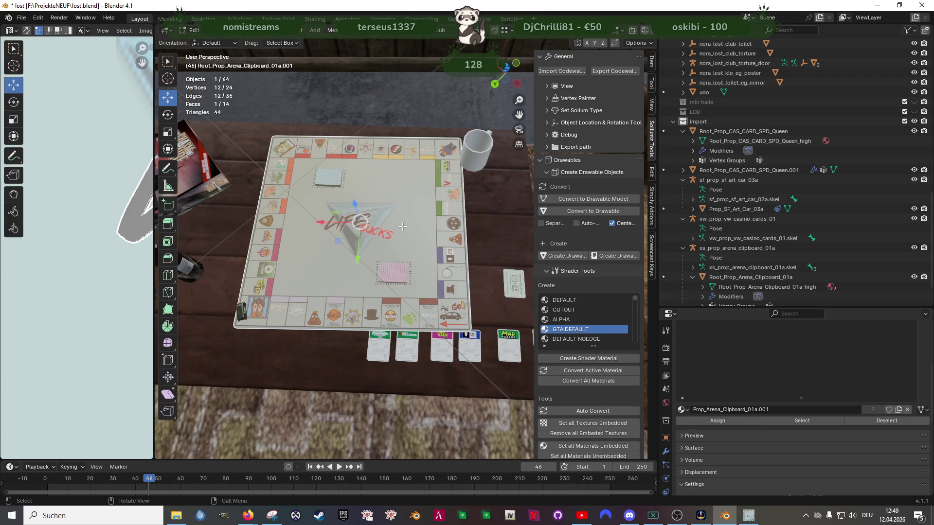
{"action": "left_click", "coordinate": [316, 19]}
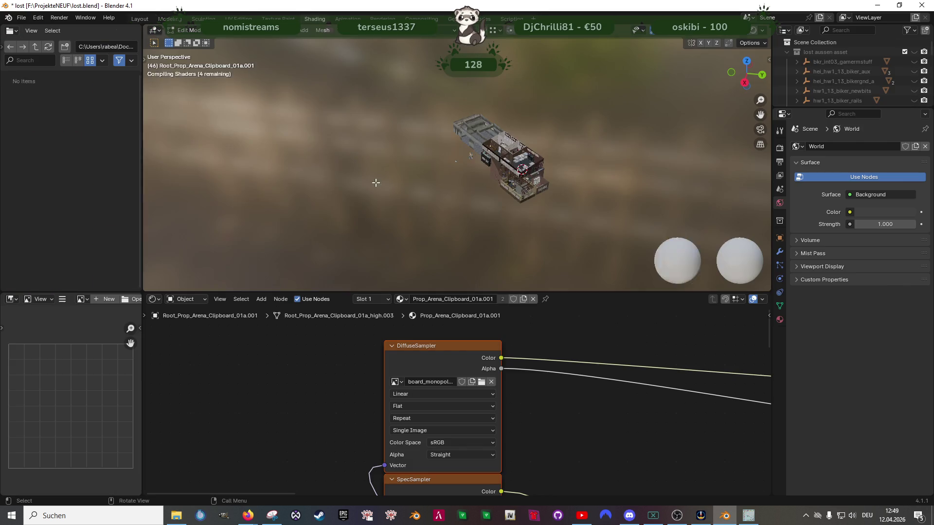
{"action": "left_click", "coordinate": [480, 382]}
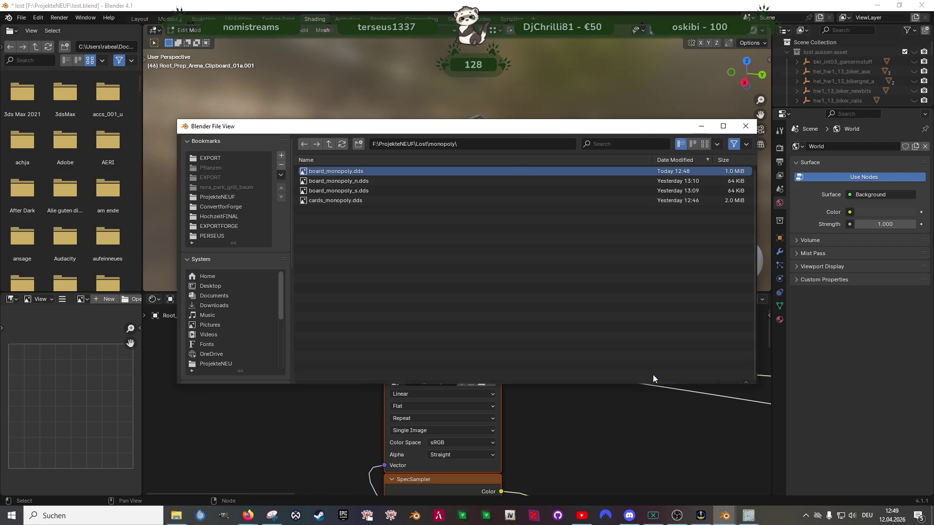
{"action": "left_click", "coordinate": [653, 375]}
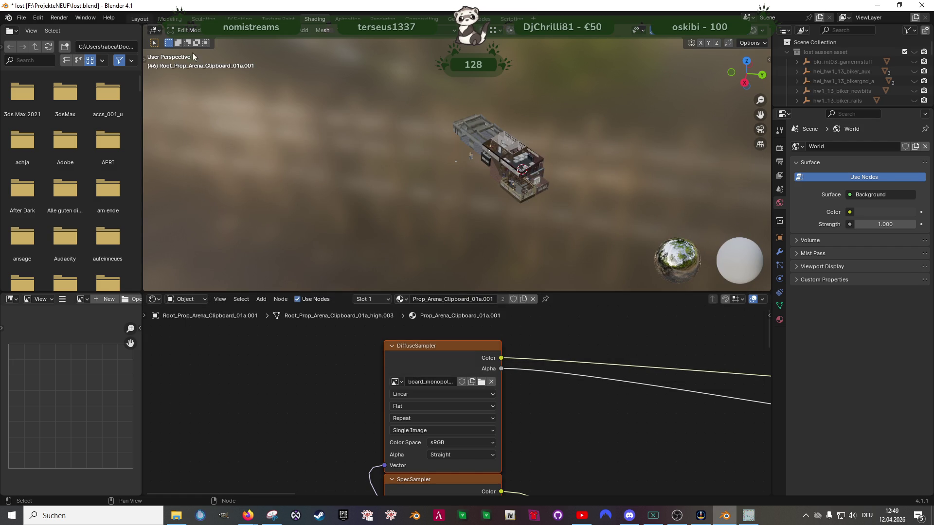
{"action": "left_click", "coordinate": [142, 20]}
{"action": "scroll", "coordinate": [400, 252], "scroll_direction": "up", "scroll_amount": 3}
{"action": "left_click_drag", "start_coordinate": [400, 252], "coordinate": [465, 150]}
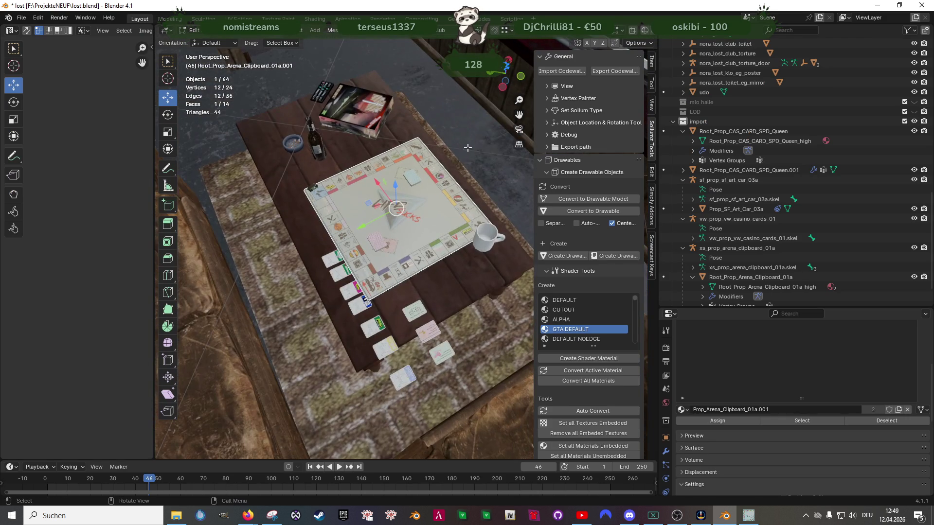
{"action": "scroll", "coordinate": [456, 222], "scroll_direction": "up", "scroll_amount": 5}
{"action": "scroll", "coordinate": [461, 277], "scroll_direction": "up", "scroll_amount": 3}
Step: Orbit in close and back out to inspect the reloaded LIFE SUCKS board texture
{"action": "mouse_move", "coordinate": [461, 277]}
{"action": "left_mouse_down"}
{"action": "mouse_move", "coordinate": [448, 289]}
{"action": "mouse_move", "coordinate": [399, 288]}
{"action": "mouse_move", "coordinate": [405, 309]}
{"action": "mouse_move", "coordinate": [451, 342]}
{"action": "mouse_move", "coordinate": [391, 319]}
{"action": "mouse_move", "coordinate": [437, 318]}
{"action": "mouse_move", "coordinate": [321, 290]}
{"action": "mouse_move", "coordinate": [403, 300]}
{"action": "mouse_move", "coordinate": [429, 315]}
{"action": "left_mouse_up"}
{"action": "scroll", "coordinate": [451, 341], "scroll_direction": "down", "scroll_amount": 4}
{"action": "scroll", "coordinate": [429, 316], "scroll_direction": "down", "scroll_amount": 5}
{"action": "mouse_move", "coordinate": [357, 314]}
{"action": "left_mouse_down"}
{"action": "mouse_move", "coordinate": [374, 304]}
{"action": "mouse_move", "coordinate": [409, 314]}
{"action": "mouse_move", "coordinate": [379, 291]}
{"action": "mouse_move", "coordinate": [398, 315]}
{"action": "mouse_move", "coordinate": [441, 312]}
{"action": "mouse_move", "coordinate": [422, 312]}
{"action": "mouse_move", "coordinate": [409, 334]}
{"action": "left_mouse_up"}
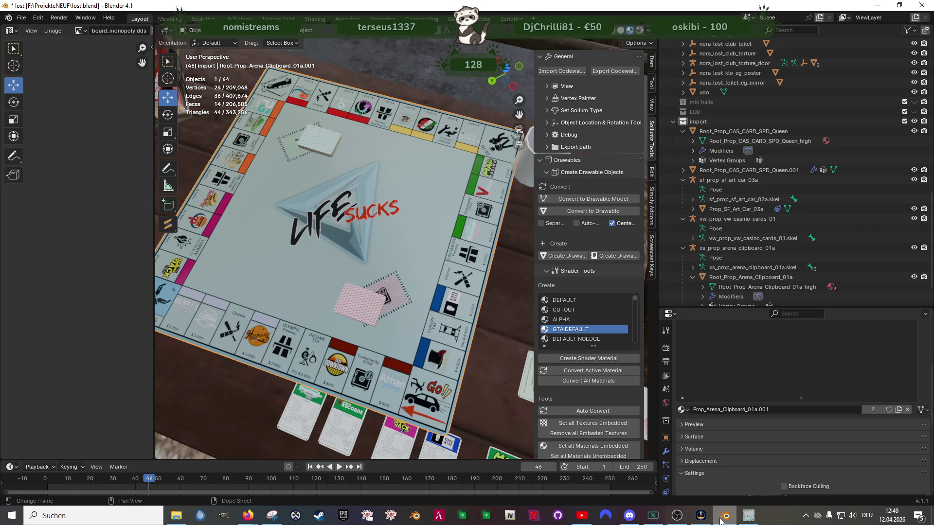
Step: Back in GIMP, check the Scale Image dialog for the board texture and cancel it without resizing
{"action": "left_click", "coordinate": [748, 516]}
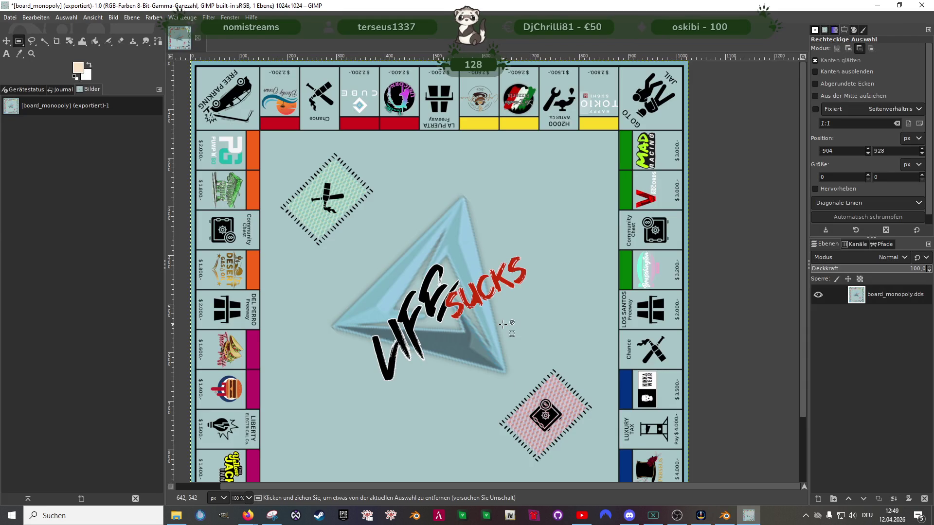
{"action": "scroll", "coordinate": [483, 352], "scroll_direction": "up", "scroll_amount": 1}
{"action": "scroll", "coordinate": [484, 352], "scroll_direction": "down", "scroll_amount": 4}
{"action": "right_click", "coordinate": [497, 325]}
{"action": "mouse_move", "coordinate": [516, 385]}
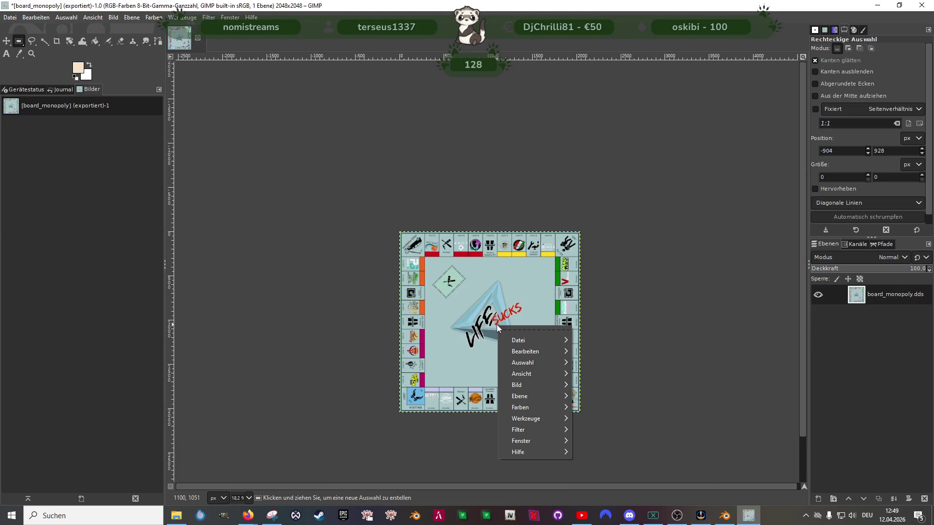
{"action": "left_click", "coordinate": [599, 364]}
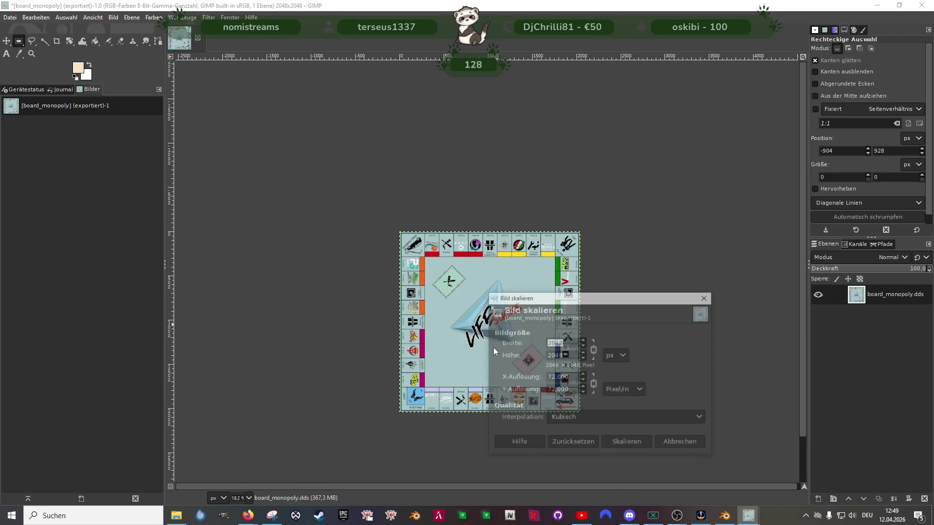
{"action": "left_click", "coordinate": [705, 297]}
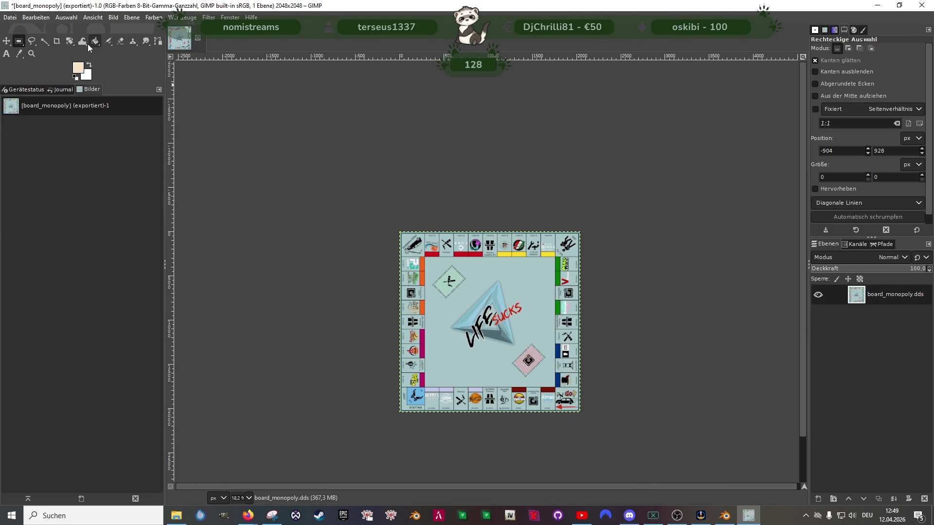
Step: Export the board image over the existing board_monopoly.dds, confirming Replace and the DDS options
{"action": "left_click", "coordinate": [9, 17]}
{"action": "left_click", "coordinate": [43, 169]}
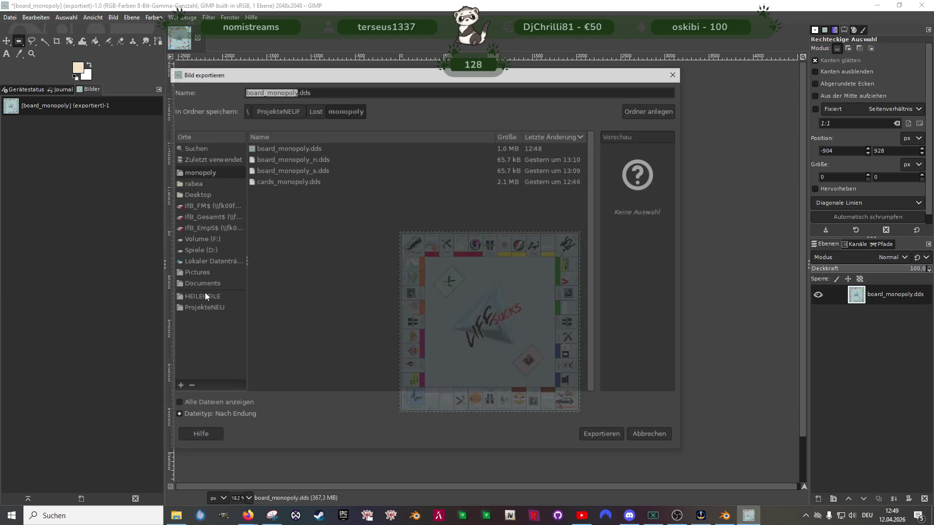
{"action": "left_click", "coordinate": [304, 147]}
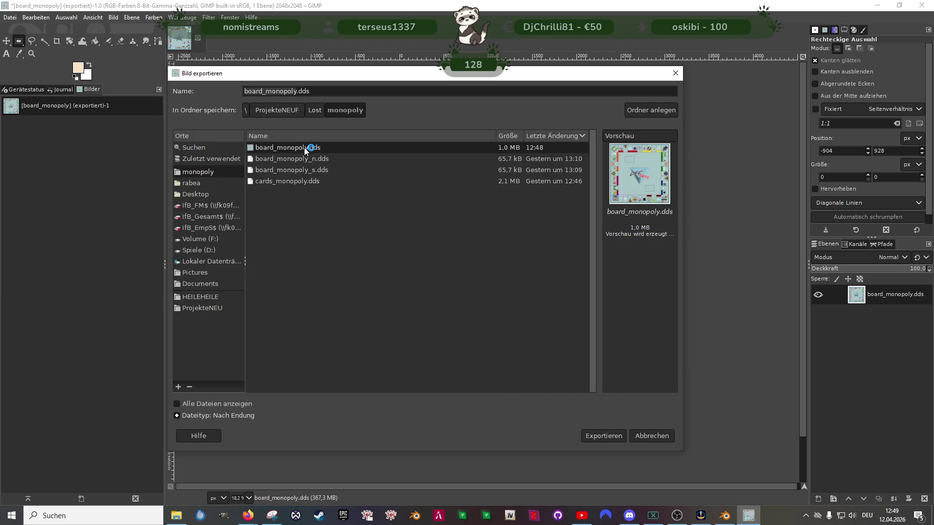
{"action": "left_click", "coordinate": [593, 434]}
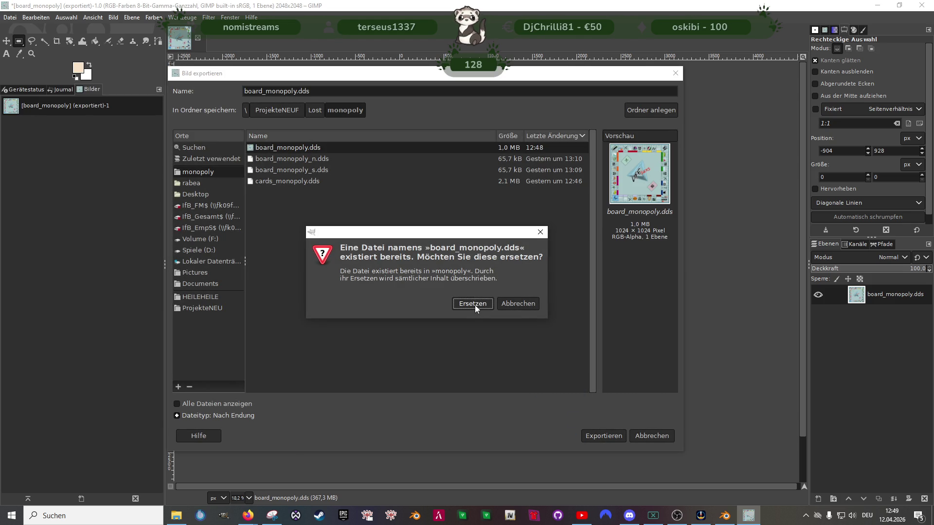
{"action": "left_click", "coordinate": [474, 307]}
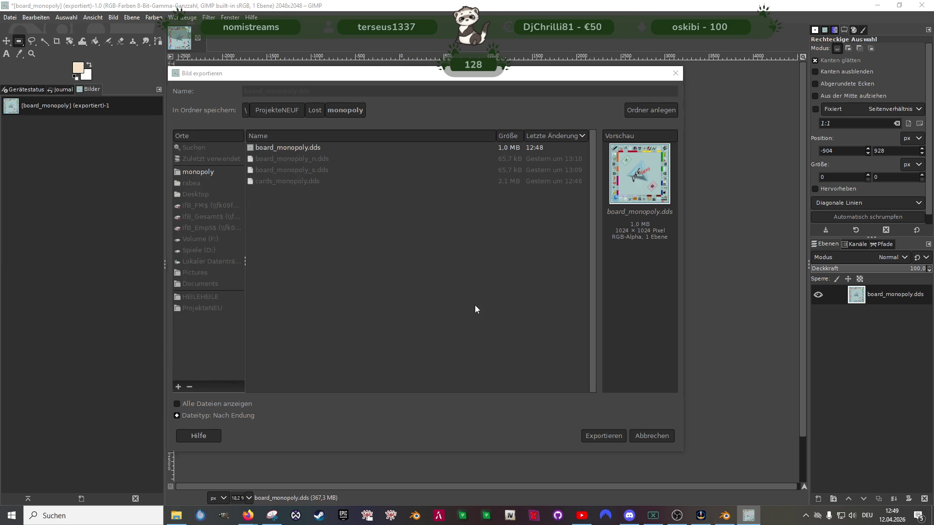
{"action": "left_click", "coordinate": [280, 351]}
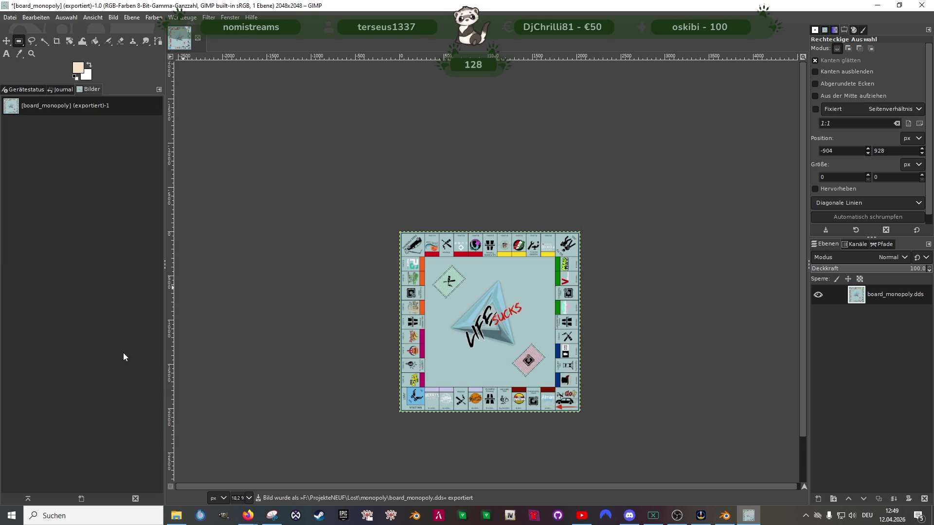
{"action": "left_click", "coordinate": [728, 517]}
Step: In the Shading workspace, load board_monopoly.dds into the board's image texture node and return to Layout
{"action": "key", "text": "Tab"}
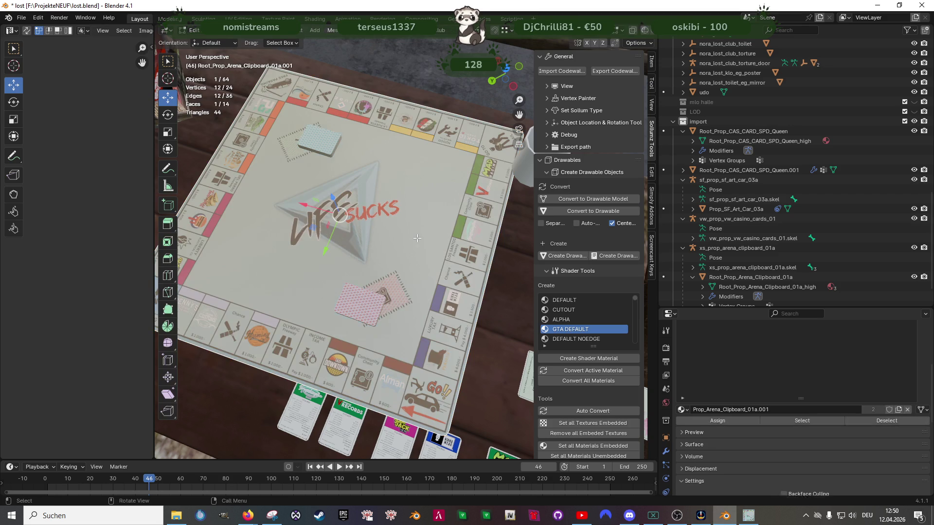
{"action": "left_click", "coordinate": [321, 18]}
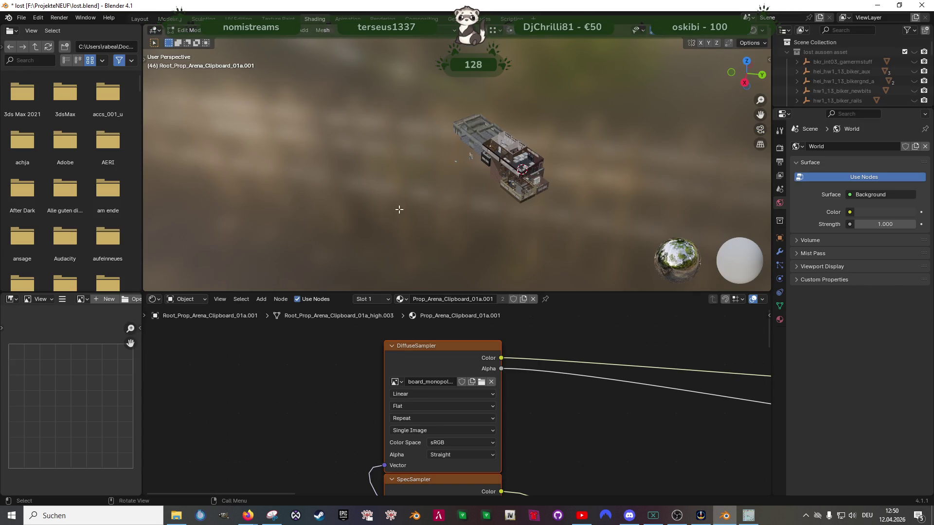
{"action": "left_click", "coordinate": [482, 382]}
{"action": "left_click", "coordinate": [347, 171]}
{"action": "left_click", "coordinate": [652, 373]}
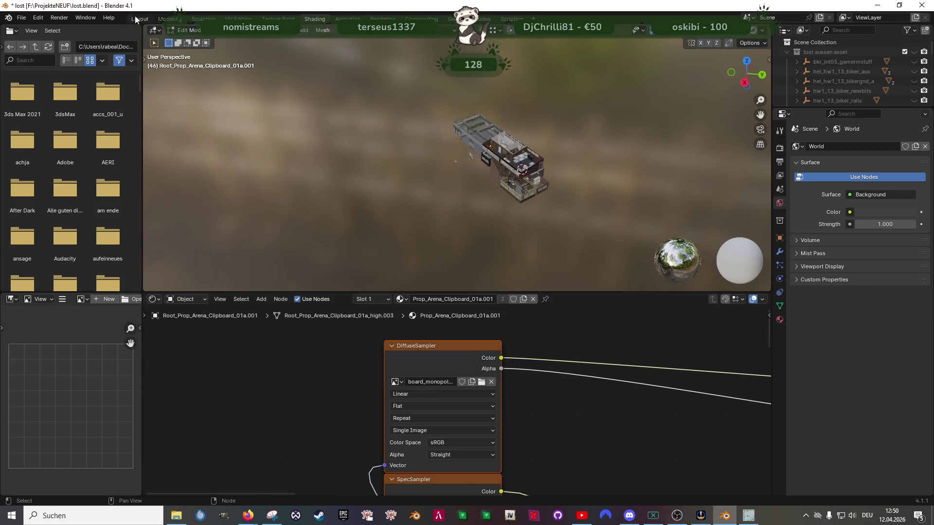
{"action": "left_click", "coordinate": [138, 19]}
{"action": "scroll", "coordinate": [342, 219], "scroll_direction": "up", "scroll_amount": 5}
{"action": "scroll", "coordinate": [398, 276], "scroll_direction": "down", "scroll_amount": 5}
Step: Inspect the retextured board up close, widen the 3D view, then select the card on the board and enter Edit Mode
{"action": "middle_click", "coordinate": [405, 272]}
{"action": "scroll", "coordinate": [352, 251], "scroll_direction": "up", "scroll_amount": 3}
{"action": "left_click_drag", "start_coordinate": [392, 258], "coordinate": [330, 264], "text": "shift"}
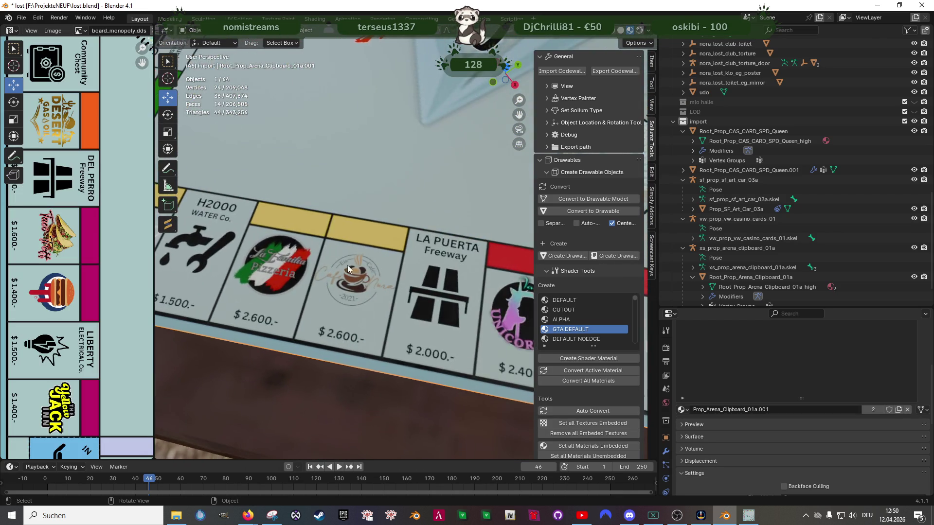
{"action": "scroll", "coordinate": [329, 265], "scroll_direction": "down", "scroll_amount": 6}
{"action": "mouse_move", "coordinate": [426, 265]}
{"action": "left_mouse_down"}
{"action": "mouse_move", "coordinate": [450, 246]}
{"action": "mouse_move", "coordinate": [409, 270]}
{"action": "left_mouse_up"}
{"action": "scroll", "coordinate": [405, 269], "scroll_direction": "up", "scroll_amount": 4}
{"action": "scroll", "coordinate": [403, 278], "scroll_direction": "up", "scroll_amount": 3}
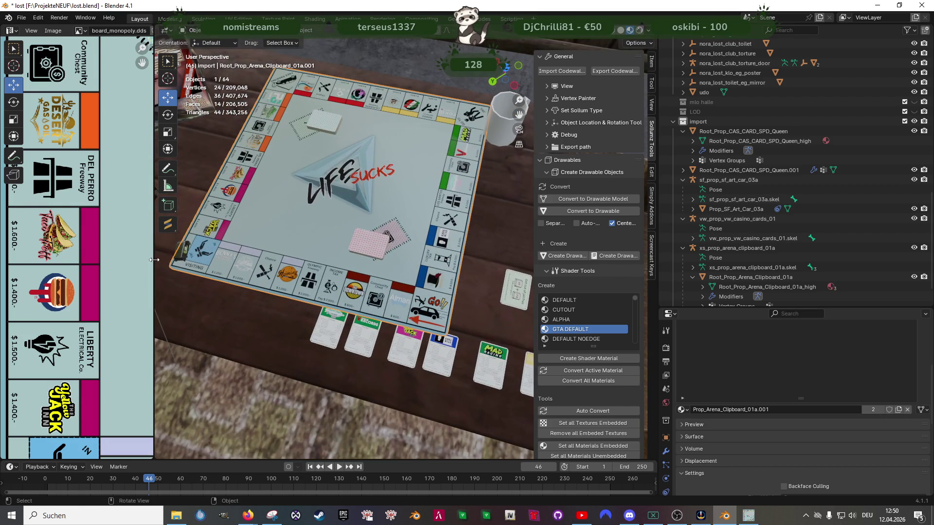
{"action": "left_click_drag", "start_coordinate": [155, 259], "coordinate": [81, 259]}
{"action": "left_click_drag", "start_coordinate": [270, 253], "coordinate": [292, 275]}
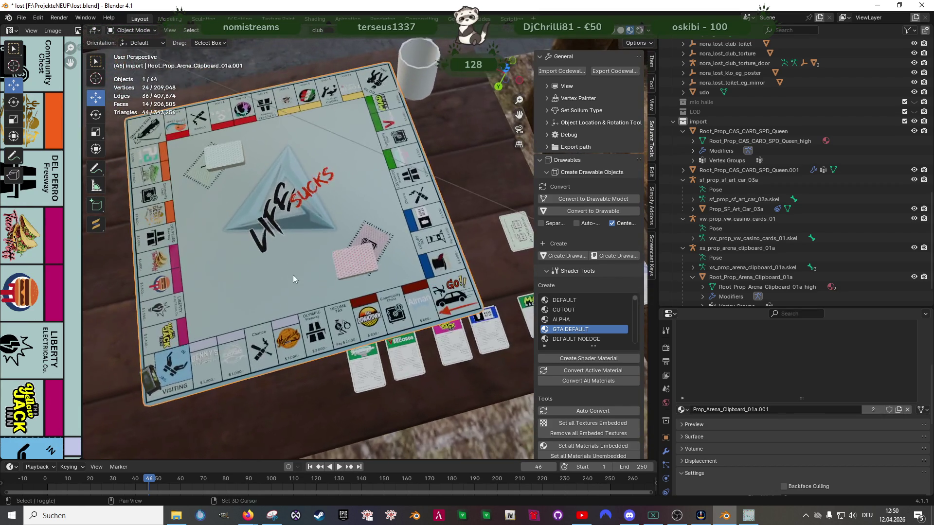
{"action": "scroll", "coordinate": [360, 252], "scroll_direction": "down", "scroll_amount": 5}
{"action": "left_click", "coordinate": [400, 345]}
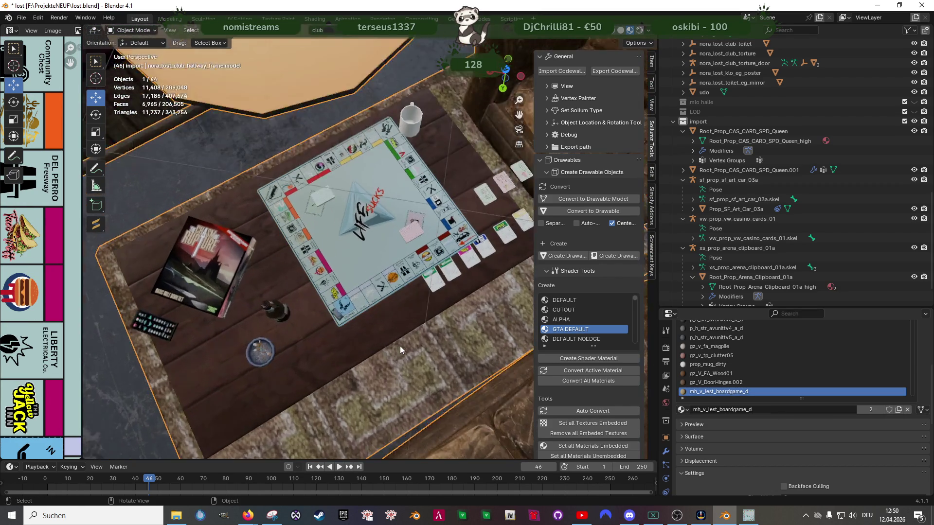
{"action": "left_click_drag", "start_coordinate": [400, 345], "coordinate": [325, 338]}
{"action": "scroll", "coordinate": [326, 338], "scroll_direction": "up", "scroll_amount": 4}
{"action": "scroll", "coordinate": [397, 286], "scroll_direction": "up", "scroll_amount": 4}
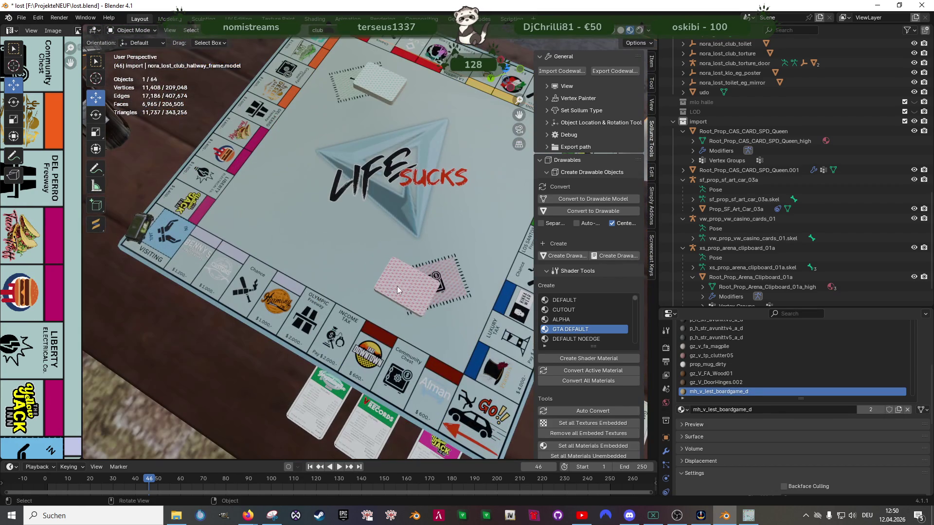
{"action": "left_click", "coordinate": [397, 286]}
{"action": "key", "text": "Tab"}
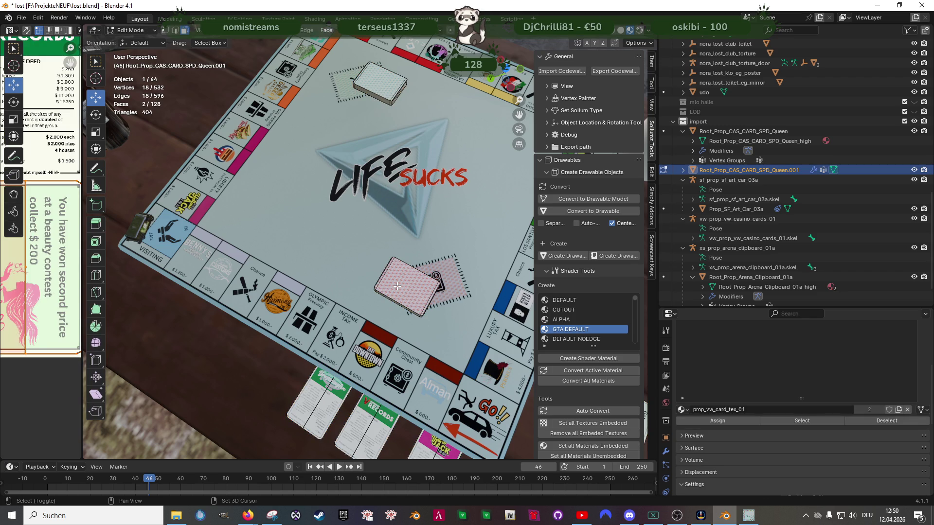
Step: Box-select the first card in wireframe, rotate it about 43° and move it to a new spot viewed from above
{"action": "key", "text": "shift+z"}
{"action": "left_click_drag", "start_coordinate": [348, 233], "coordinate": [448, 325]}
{"action": "key", "text": "shift+z"}
{"action": "key", "text": "r"}
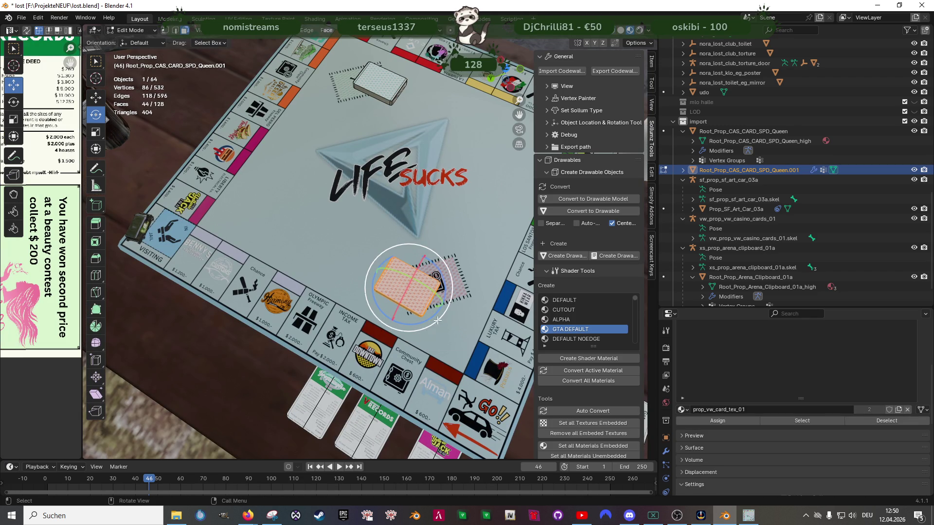
{"action": "mouse_move", "coordinate": [429, 321]}
{"action": "left_mouse_down"}
{"action": "mouse_move", "coordinate": [442, 292]}
{"action": "mouse_move", "coordinate": [439, 299]}
{"action": "left_mouse_up"}
{"action": "left_click", "coordinate": [443, 292]}
{"action": "right_click", "coordinate": [446, 298]}
{"action": "key", "text": "Escape"}
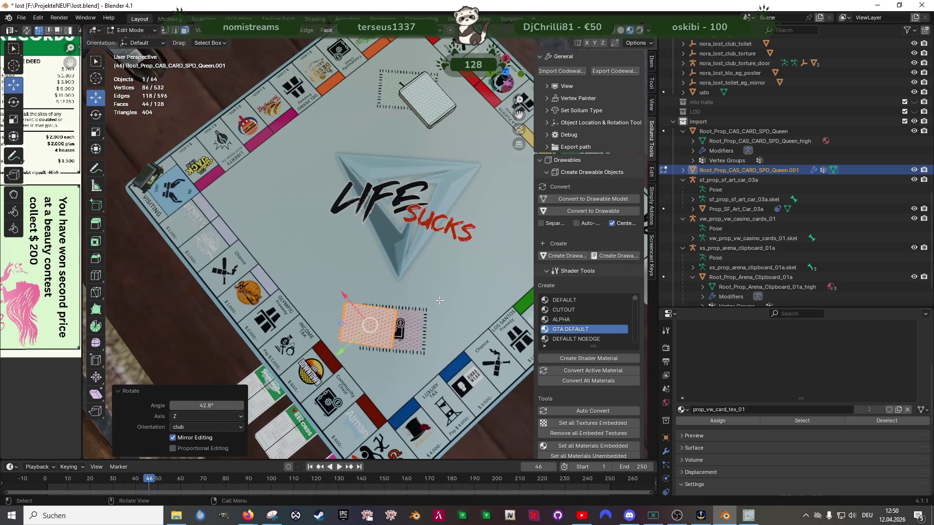
{"action": "key", "text": "KP_7"}
{"action": "scroll", "coordinate": [439, 300], "scroll_direction": "up", "scroll_amount": 5}
{"action": "scroll", "coordinate": [380, 239], "scroll_direction": "up", "scroll_amount": 2}
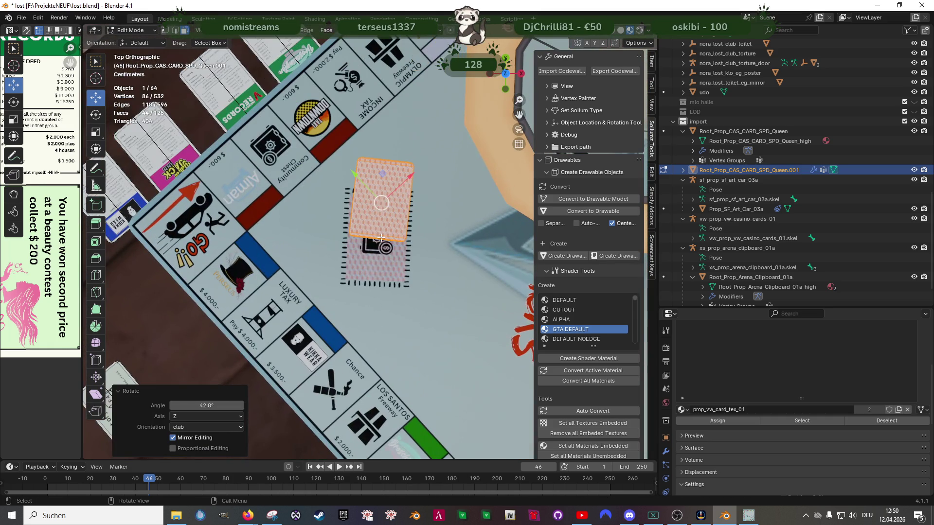
{"action": "key", "text": "g"}
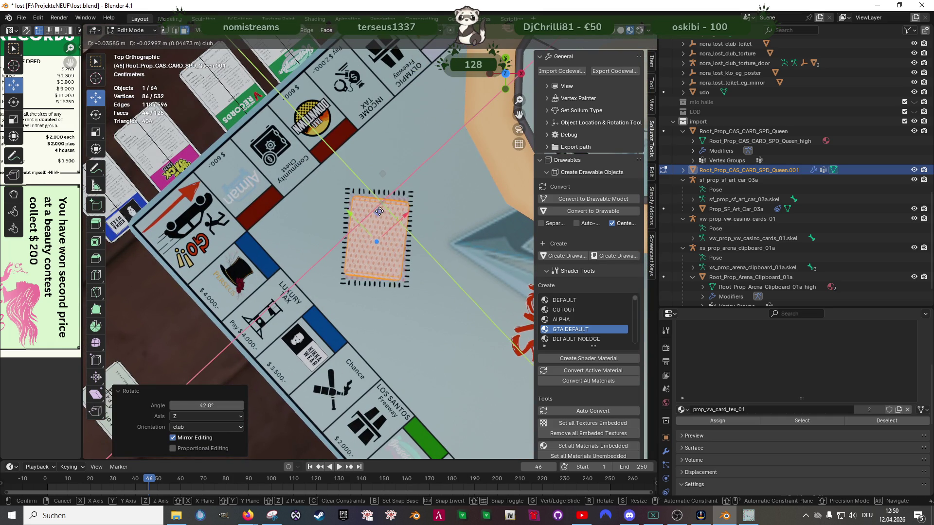
{"action": "left_click", "coordinate": [379, 212]}
{"action": "scroll", "coordinate": [425, 273], "scroll_direction": "down", "scroll_amount": 6}
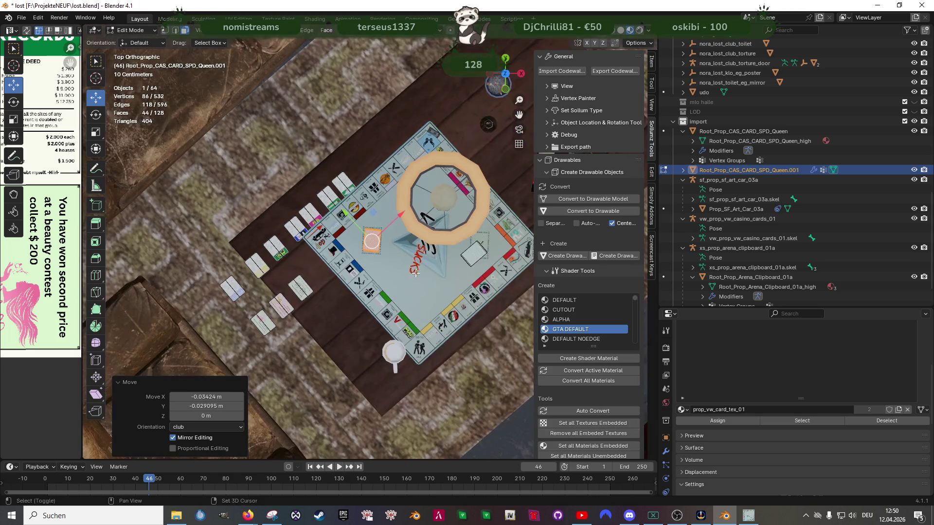
{"action": "scroll", "coordinate": [425, 274], "scroll_direction": "up", "scroll_amount": 5}
Step: Box-select the right-hand card, move it, rotate it about 43° and nudge it into place, then leave Edit Mode
{"action": "key", "text": "shift+z"}
{"action": "left_click_drag", "start_coordinate": [391, 194], "coordinate": [467, 270]}
{"action": "key", "text": "shift+z"}
{"action": "middle_click", "coordinate": [405, 210]}
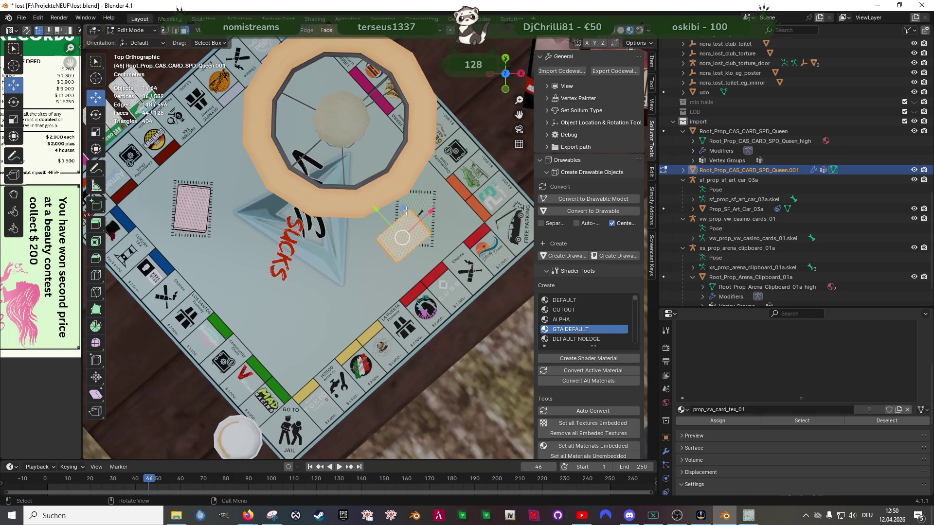
{"action": "key", "text": "g"}
{"action": "left_click", "coordinate": [412, 192]}
{"action": "key", "text": "r"}
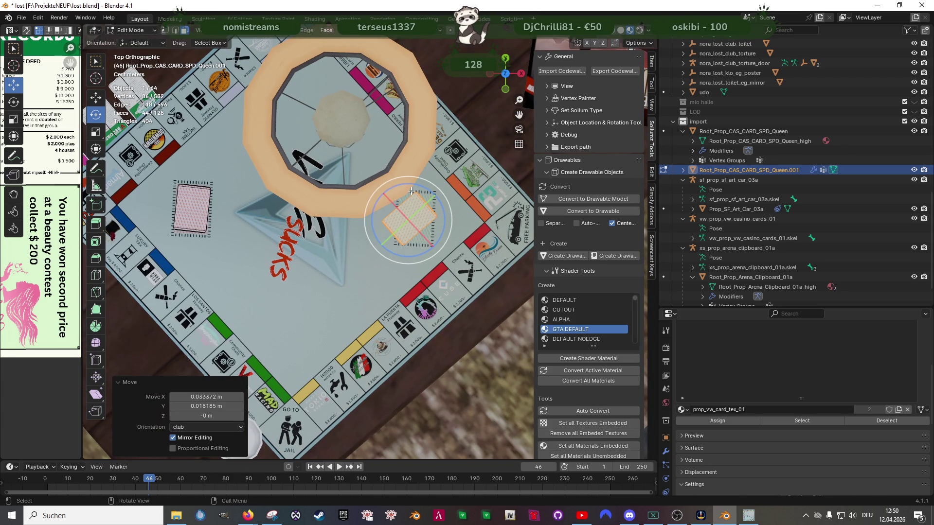
{"action": "left_click_drag", "start_coordinate": [413, 191], "coordinate": [370, 203]}
{"action": "key", "text": "shift+space"}
{"action": "key", "text": "g"}
{"action": "key", "text": "g"}
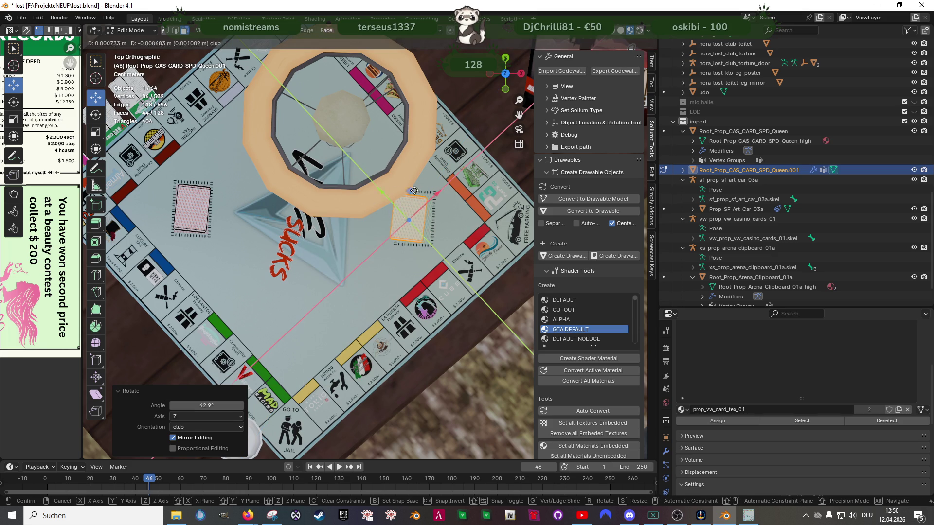
{"action": "left_click", "coordinate": [416, 191]}
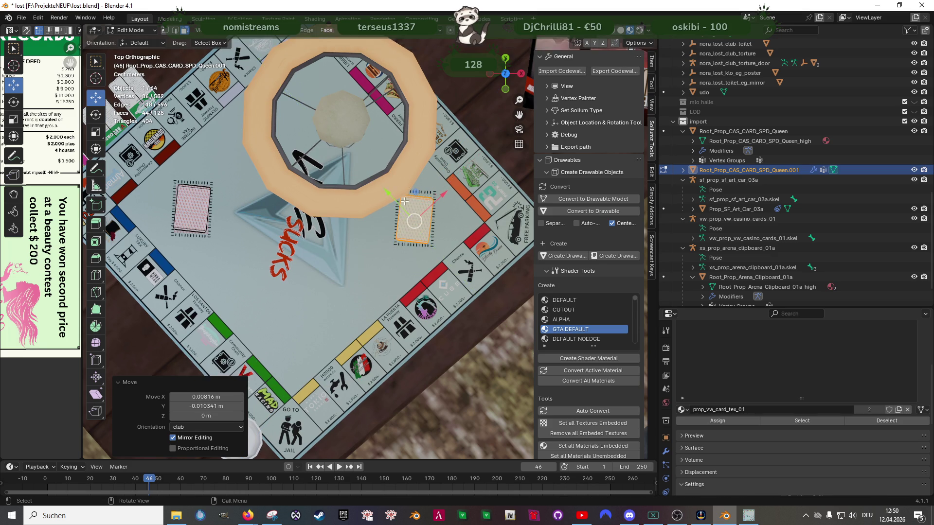
{"action": "scroll", "coordinate": [328, 220], "scroll_direction": "down", "scroll_amount": 5}
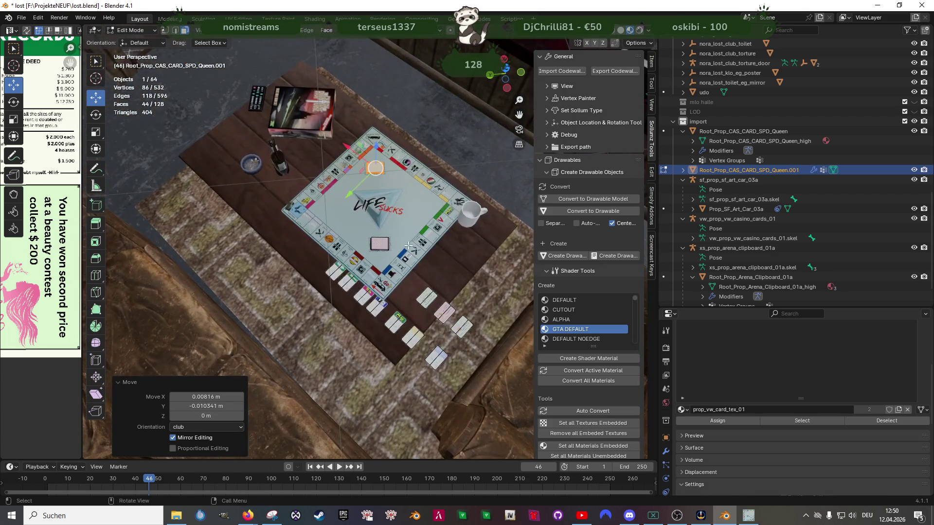
{"action": "key", "text": "Tab"}
{"action": "scroll", "coordinate": [413, 243], "scroll_direction": "up", "scroll_amount": 4}
{"action": "scroll", "coordinate": [378, 209], "scroll_direction": "down", "scroll_amount": 1}
{"action": "scroll", "coordinate": [372, 212], "scroll_direction": "up", "scroll_amount": 1}
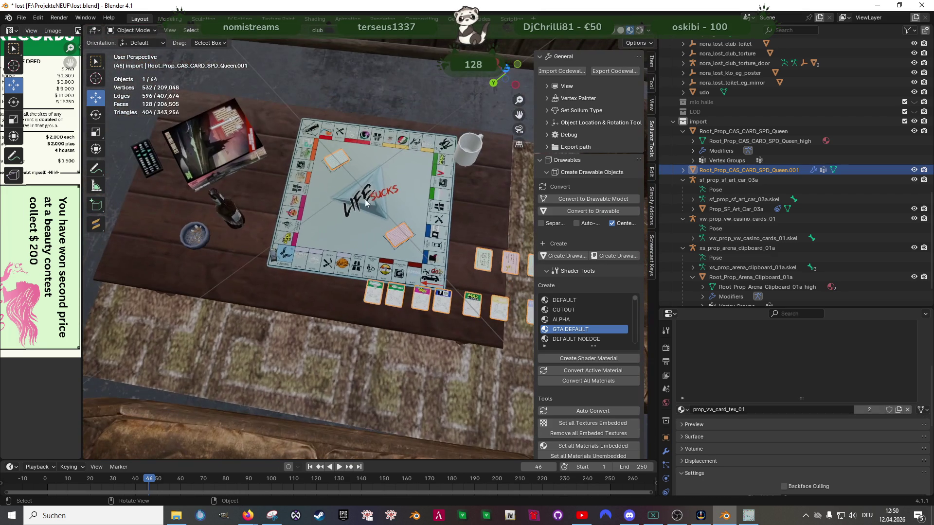
{"action": "scroll", "coordinate": [375, 149], "scroll_direction": "up", "scroll_amount": 5}
{"action": "scroll", "coordinate": [385, 184], "scroll_direction": "down", "scroll_amount": 4}
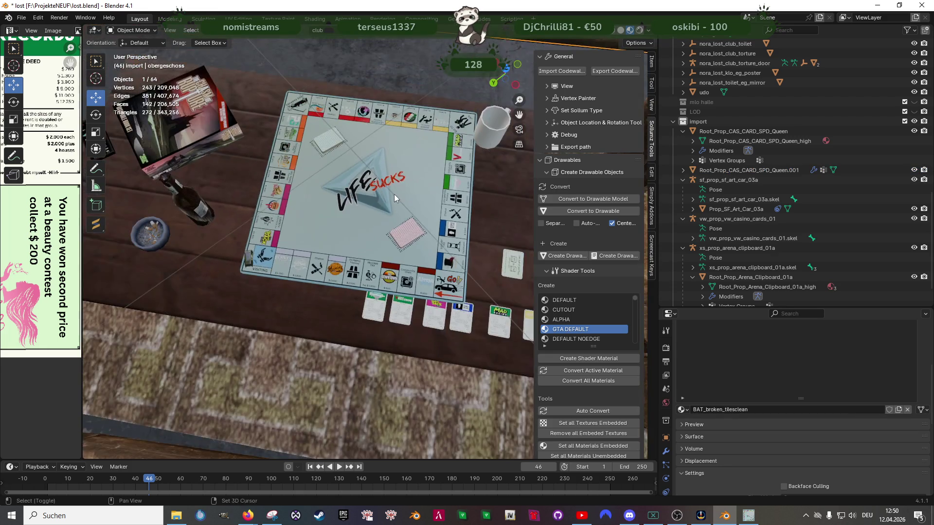
{"action": "scroll", "coordinate": [402, 193], "scroll_direction": "up", "scroll_amount": 1}
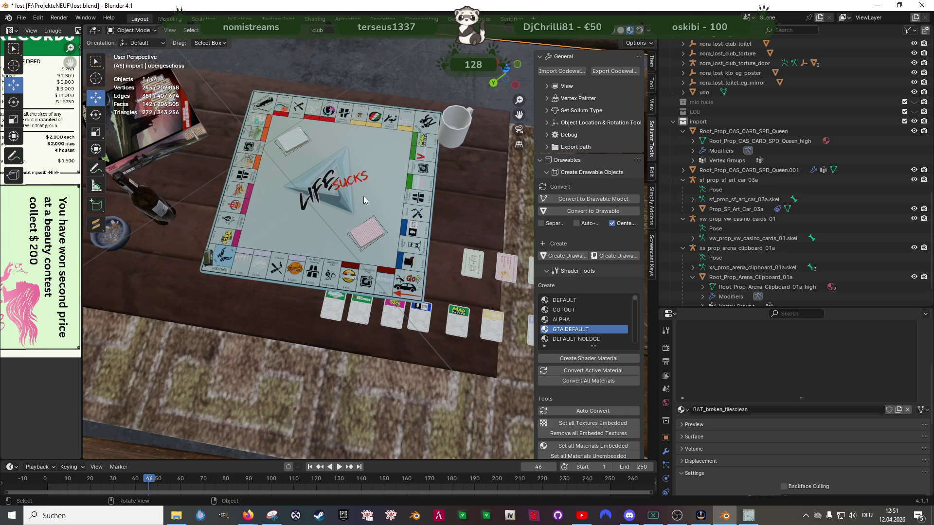
{"action": "scroll", "coordinate": [426, 184], "scroll_direction": "down", "scroll_amount": 3}
Step: Orbit and zoom around the Monopoly board to inspect the board and cards from all sides
{"action": "mouse_move", "coordinate": [377, 242]}
{"action": "left_mouse_down"}
{"action": "mouse_move", "coordinate": [437, 223]}
{"action": "mouse_move", "coordinate": [358, 221]}
{"action": "left_mouse_up"}
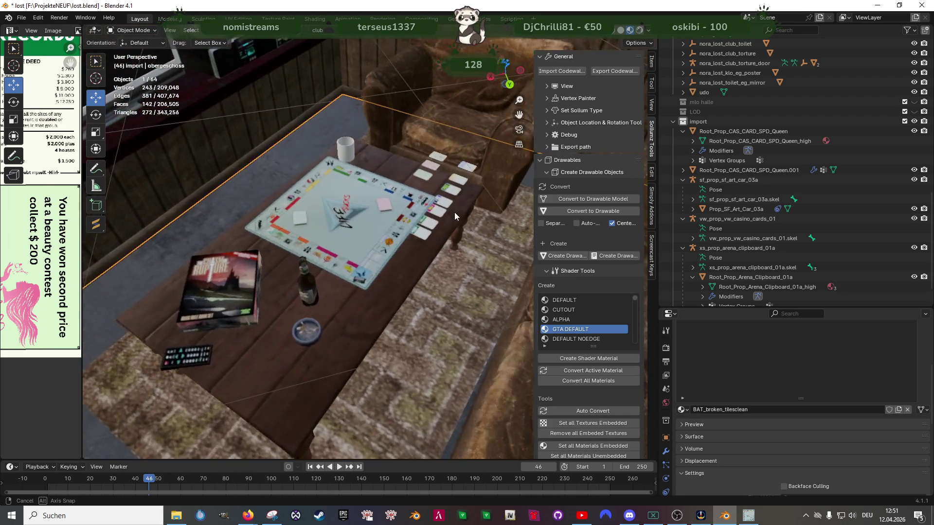
{"action": "scroll", "coordinate": [359, 221], "scroll_direction": "up", "scroll_amount": 4}
{"action": "mouse_move", "coordinate": [346, 268]}
{"action": "left_mouse_down"}
{"action": "mouse_move", "coordinate": [303, 275]}
{"action": "mouse_move", "coordinate": [342, 278]}
{"action": "mouse_move", "coordinate": [307, 280]}
{"action": "mouse_move", "coordinate": [340, 286]}
{"action": "mouse_move", "coordinate": [421, 279]}
{"action": "left_mouse_up"}
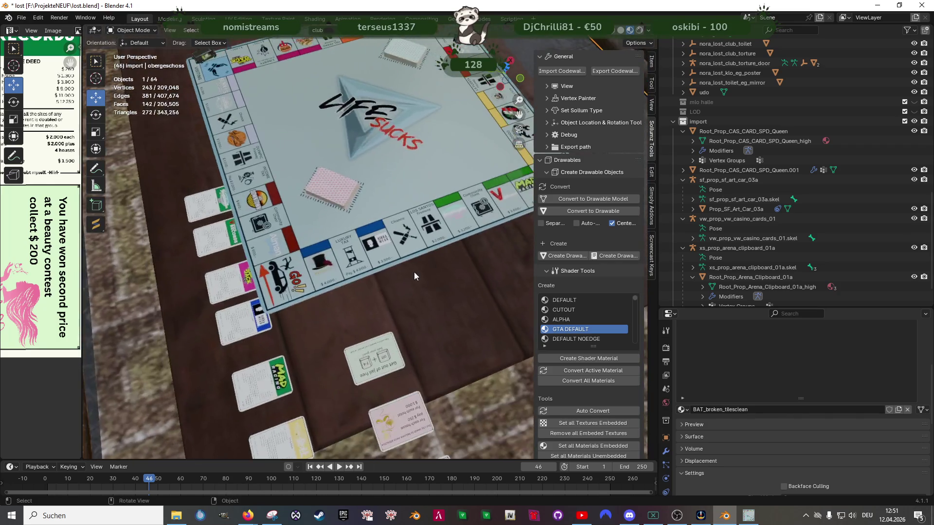
{"action": "scroll", "coordinate": [421, 279], "scroll_direction": "down", "scroll_amount": 4}
{"action": "scroll", "coordinate": [439, 257], "scroll_direction": "up", "scroll_amount": 3}
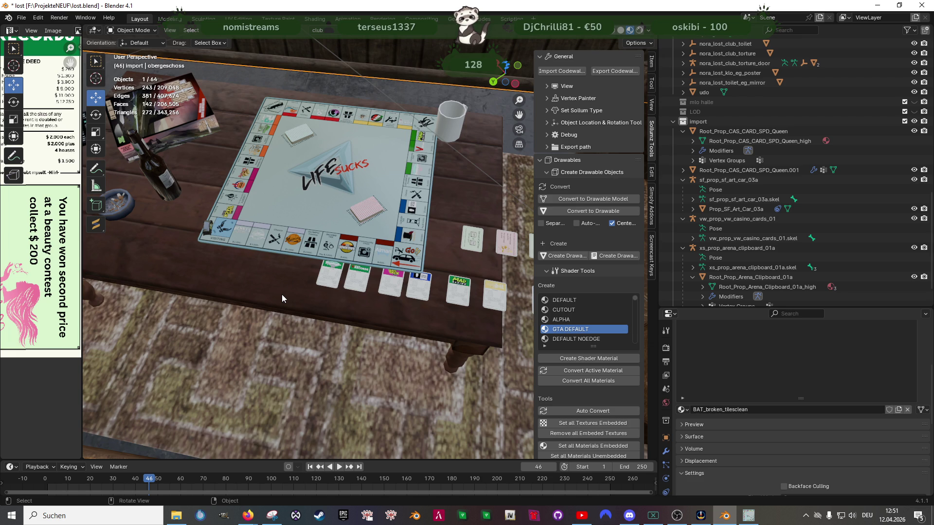
{"action": "scroll", "coordinate": [282, 295], "scroll_direction": "up", "scroll_amount": 5}
{"action": "scroll", "coordinate": [329, 292], "scroll_direction": "up", "scroll_amount": 4}
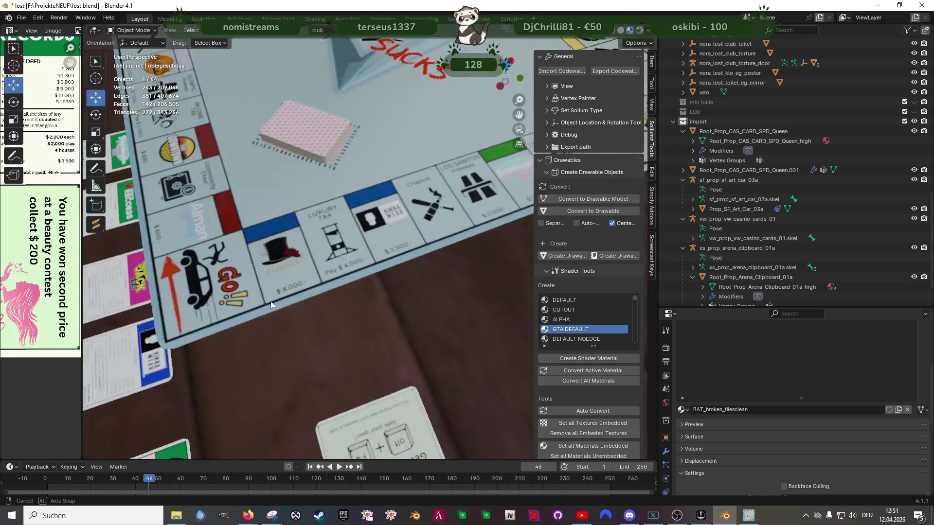
{"action": "scroll", "coordinate": [243, 315], "scroll_direction": "down", "scroll_amount": 5}
{"action": "middle_click", "coordinate": [386, 315]}
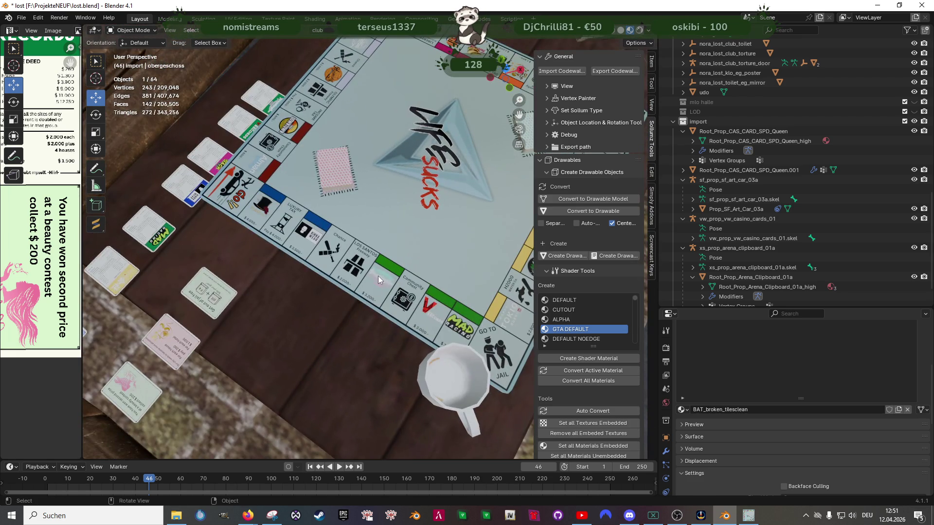
{"action": "left_click_drag", "start_coordinate": [400, 313], "coordinate": [339, 307]}
{"action": "scroll", "coordinate": [357, 364], "scroll_direction": "up", "scroll_amount": 3}
{"action": "mouse_move", "coordinate": [346, 374]}
{"action": "left_mouse_down"}
{"action": "mouse_move", "coordinate": [390, 382]}
{"action": "mouse_move", "coordinate": [345, 380]}
{"action": "mouse_move", "coordinate": [367, 368]}
{"action": "mouse_move", "coordinate": [314, 370]}
{"action": "mouse_move", "coordinate": [373, 344]}
{"action": "left_mouse_up"}
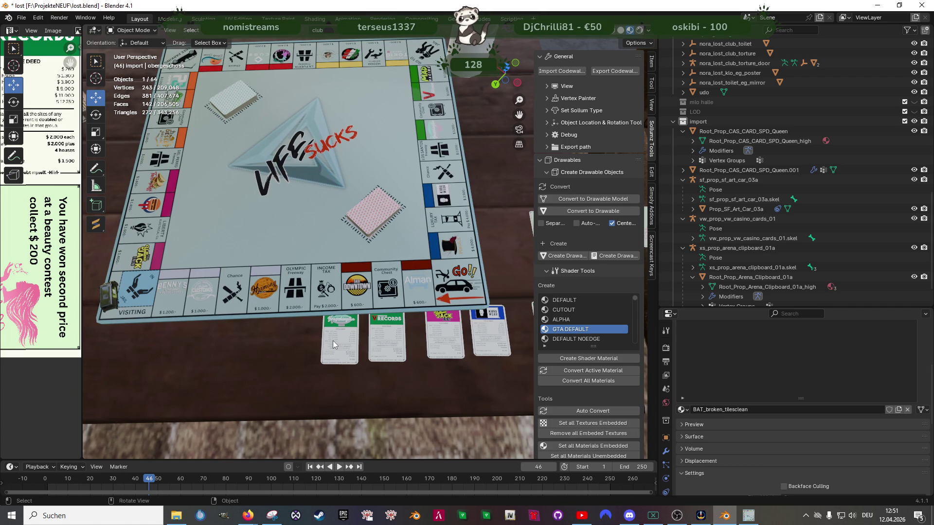
{"action": "left_click_drag", "start_coordinate": [333, 341], "coordinate": [297, 333]}
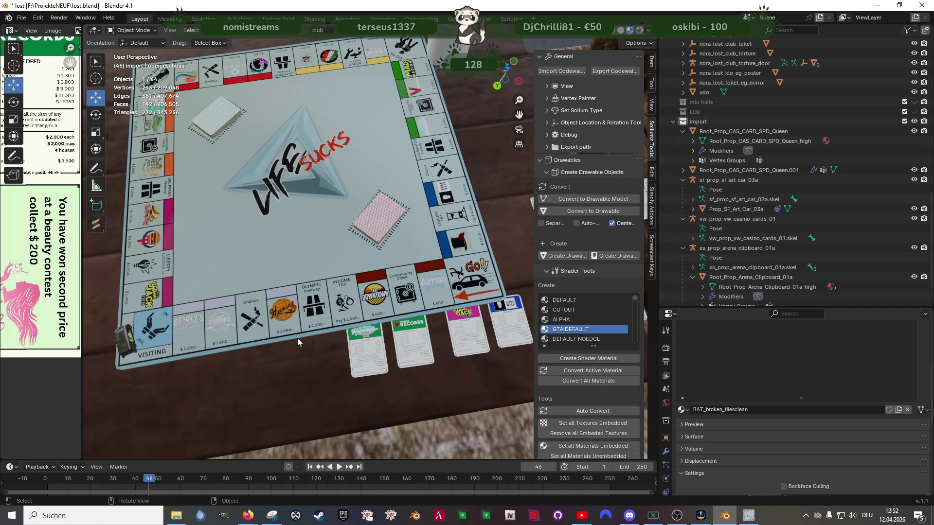
{"action": "mouse_move", "coordinate": [281, 336]}
{"action": "left_mouse_down"}
{"action": "mouse_move", "coordinate": [349, 320]}
{"action": "mouse_move", "coordinate": [310, 311]}
{"action": "left_mouse_up"}
{"action": "scroll", "coordinate": [347, 320], "scroll_direction": "down", "scroll_amount": 3}
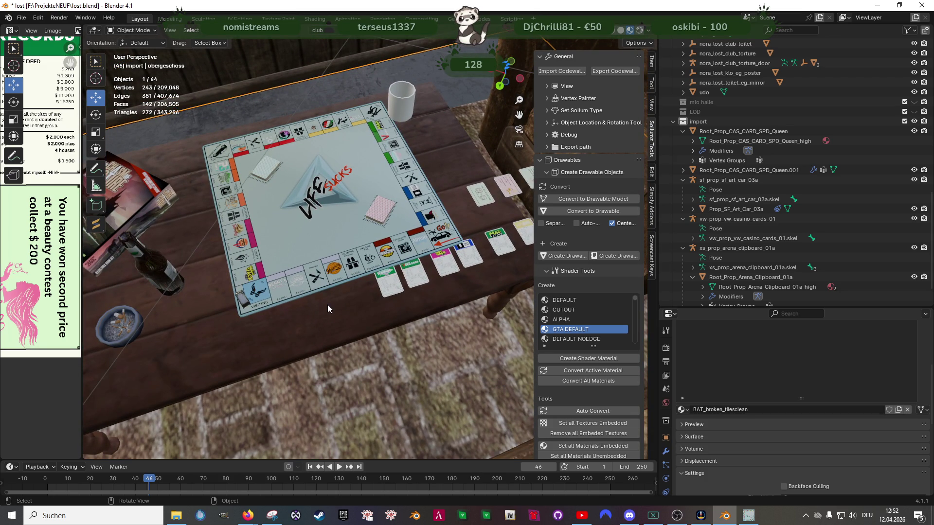
{"action": "mouse_move", "coordinate": [327, 304]}
{"action": "left_mouse_down"}
{"action": "mouse_move", "coordinate": [364, 256]}
{"action": "mouse_move", "coordinate": [280, 249]}
{"action": "mouse_move", "coordinate": [346, 254]}
{"action": "left_mouse_up"}
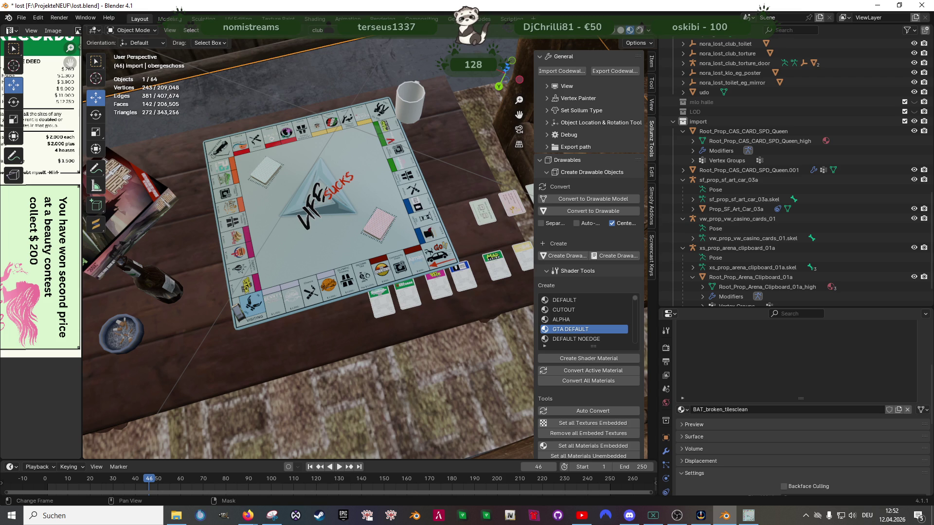
Step: After a glance at the browser, orbit in on the board corner and select the miniature car token
{"action": "key", "text": "alt+Tab"}
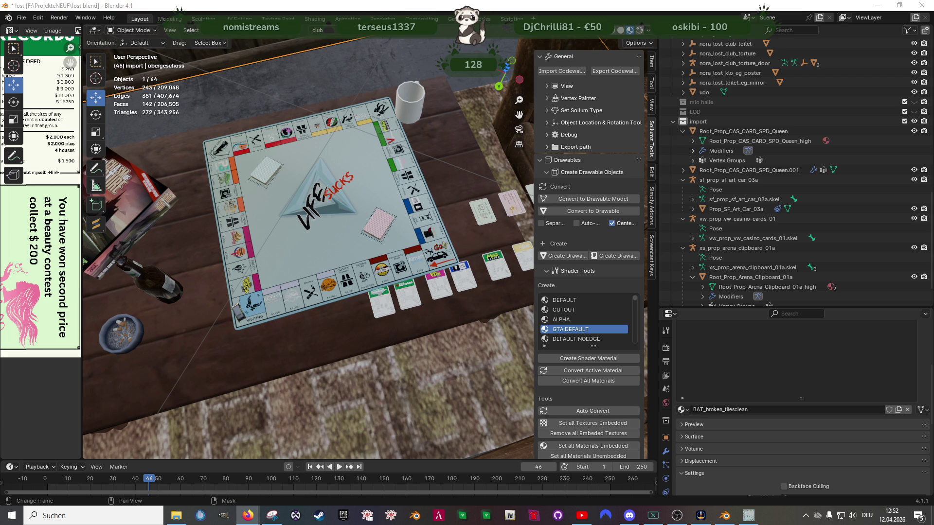
{"action": "mouse_move", "coordinate": [273, 262]}
{"action": "left_mouse_down"}
{"action": "mouse_move", "coordinate": [293, 233]}
{"action": "mouse_move", "coordinate": [277, 252]}
{"action": "mouse_move", "coordinate": [289, 266]}
{"action": "left_mouse_up"}
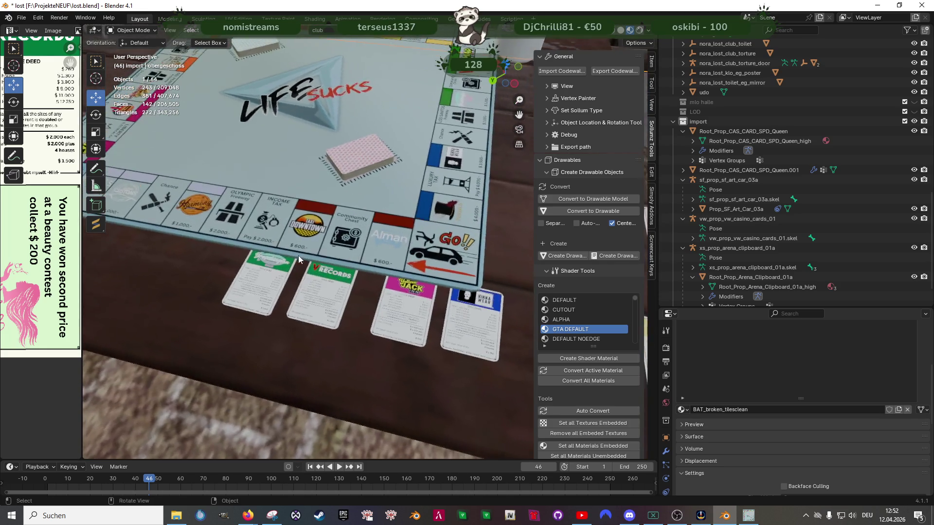
{"action": "scroll", "coordinate": [289, 269], "scroll_direction": "down", "scroll_amount": 3}
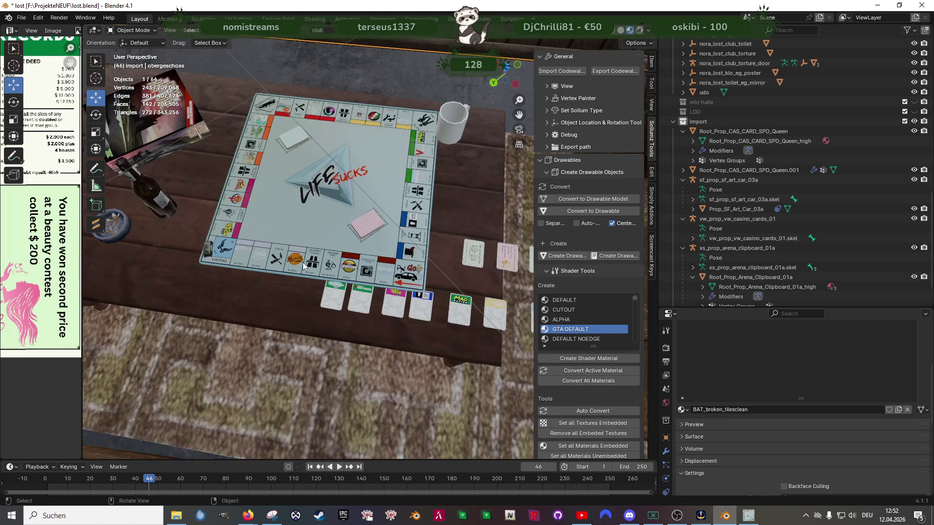
{"action": "left_click_drag", "start_coordinate": [304, 265], "coordinate": [260, 238]}
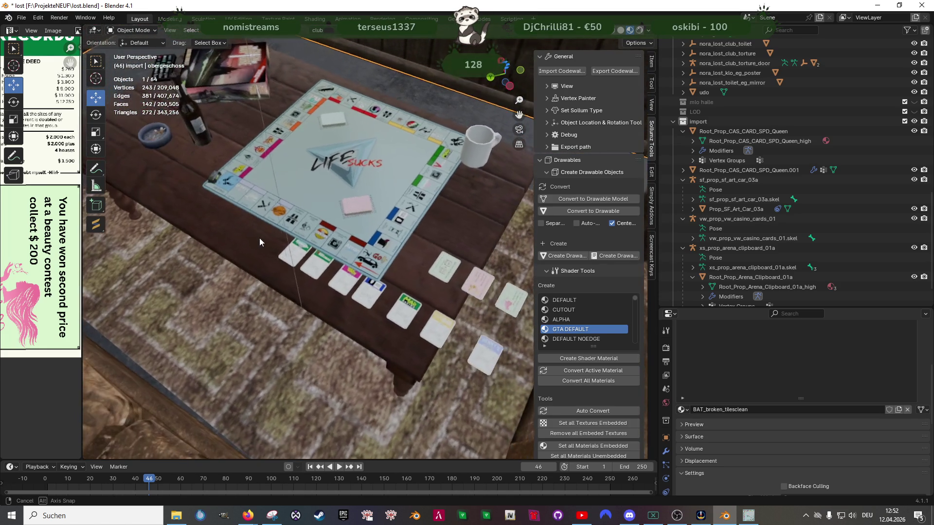
{"action": "scroll", "coordinate": [262, 232], "scroll_direction": "down", "scroll_amount": 2}
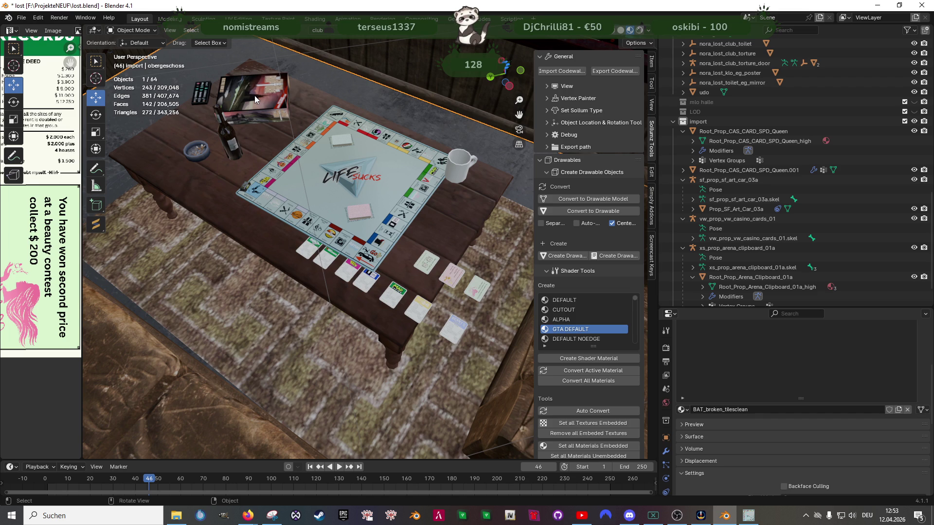
{"action": "scroll", "coordinate": [255, 95], "scroll_direction": "up", "scroll_amount": 3}
{"action": "scroll", "coordinate": [260, 127], "scroll_direction": "up", "scroll_amount": 4}
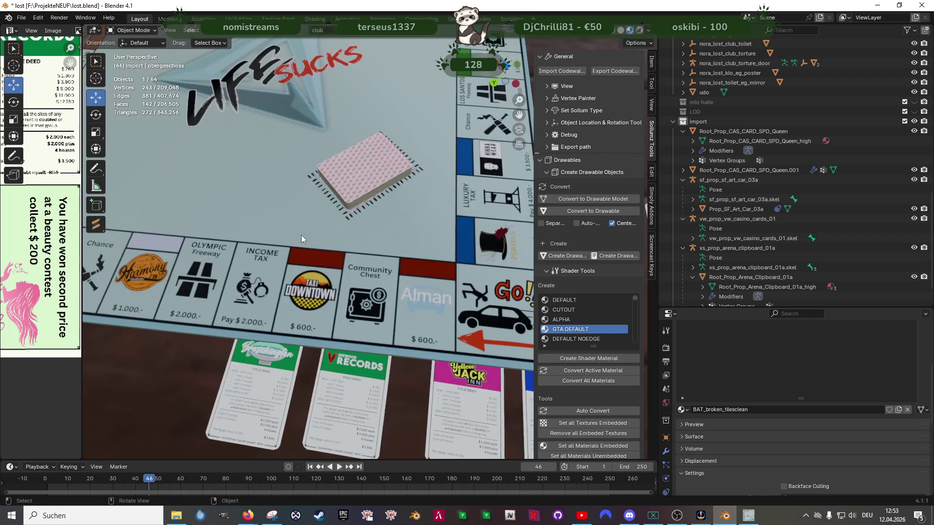
{"action": "scroll", "coordinate": [300, 236], "scroll_direction": "down", "scroll_amount": 4}
{"action": "left_click_drag", "start_coordinate": [305, 236], "coordinate": [361, 221]}
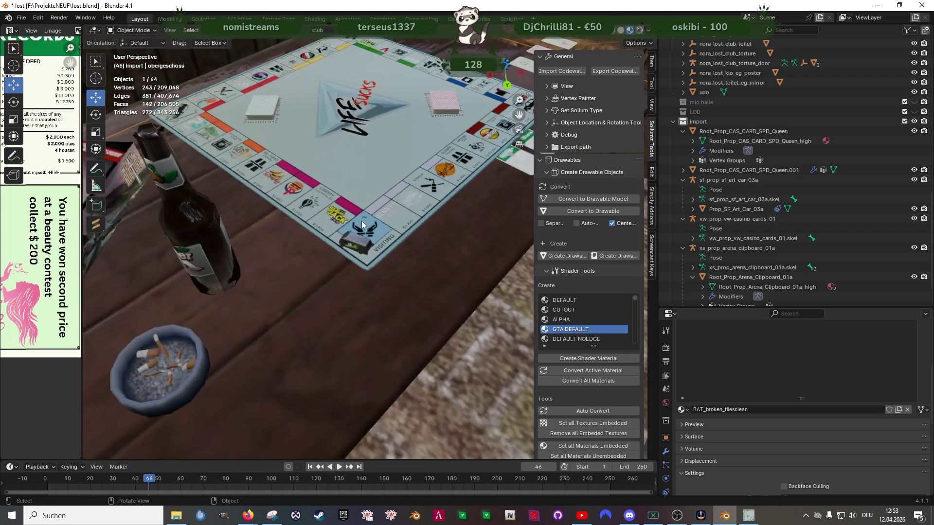
{"action": "scroll", "coordinate": [362, 221], "scroll_direction": "up", "scroll_amount": 4}
{"action": "scroll", "coordinate": [391, 178], "scroll_direction": "down", "scroll_amount": 5}
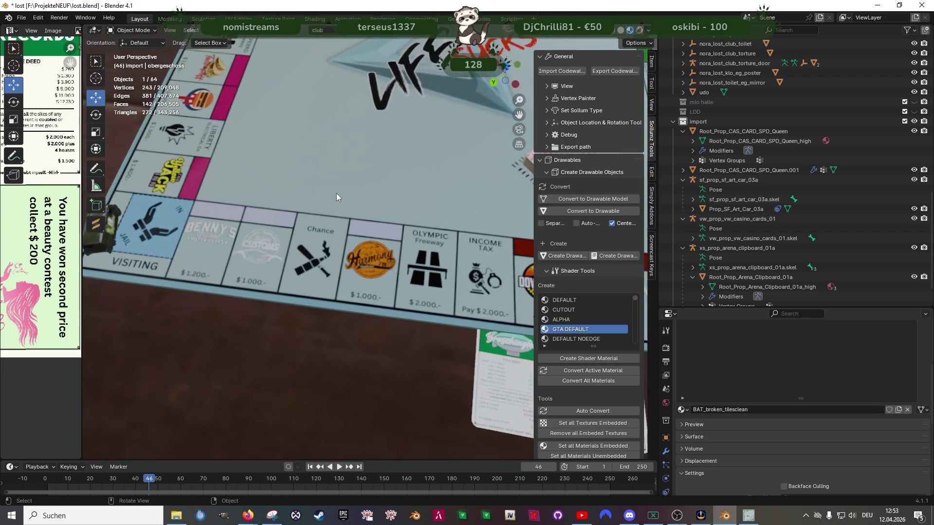
{"action": "middle_click", "coordinate": [337, 194]}
{"action": "scroll", "coordinate": [396, 208], "scroll_direction": "down", "scroll_amount": 4}
{"action": "left_click_drag", "start_coordinate": [396, 207], "coordinate": [361, 221]}
{"action": "scroll", "coordinate": [362, 220], "scroll_direction": "up", "scroll_amount": 2}
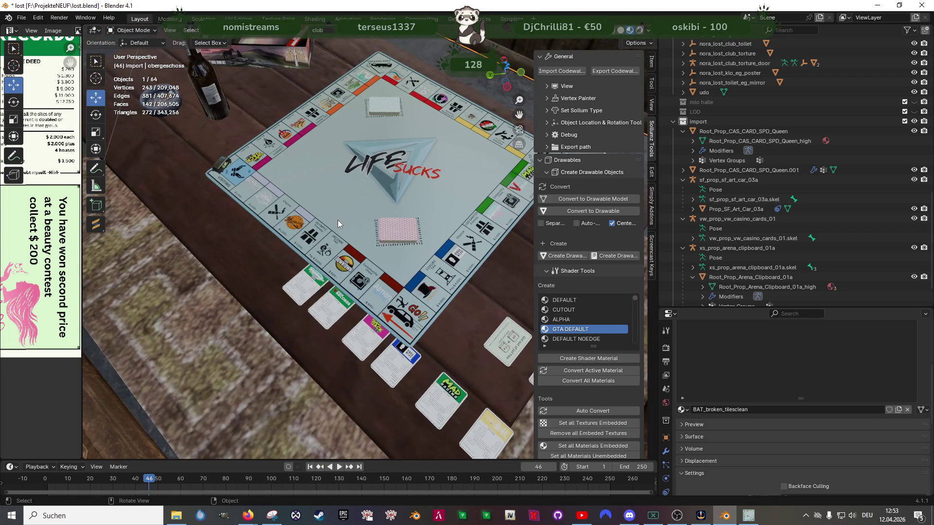
{"action": "left_click", "coordinate": [224, 168]}
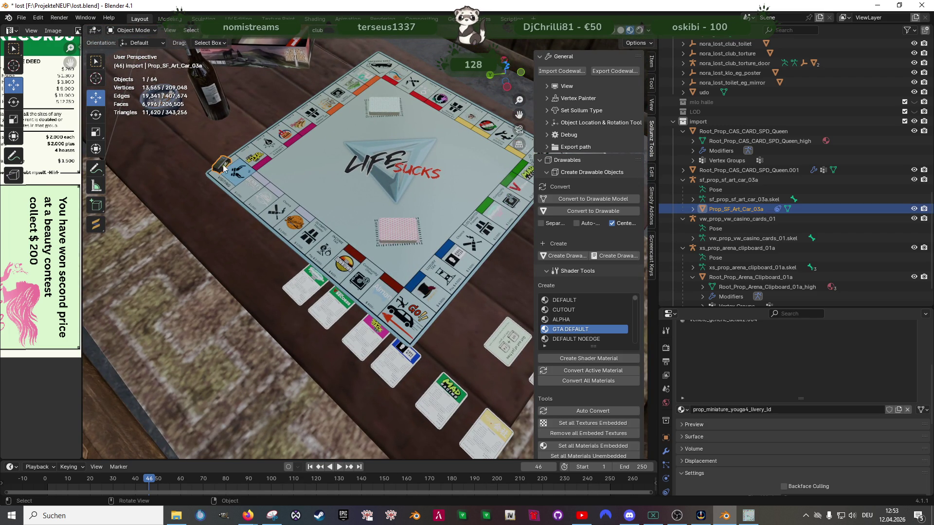
Step: Orbit to a new angle and select the wooden coffee table to show its materials
{"action": "mouse_move", "coordinate": [333, 223]}
{"action": "left_mouse_down"}
{"action": "mouse_move", "coordinate": [294, 201]}
{"action": "mouse_move", "coordinate": [338, 232]}
{"action": "left_mouse_up"}
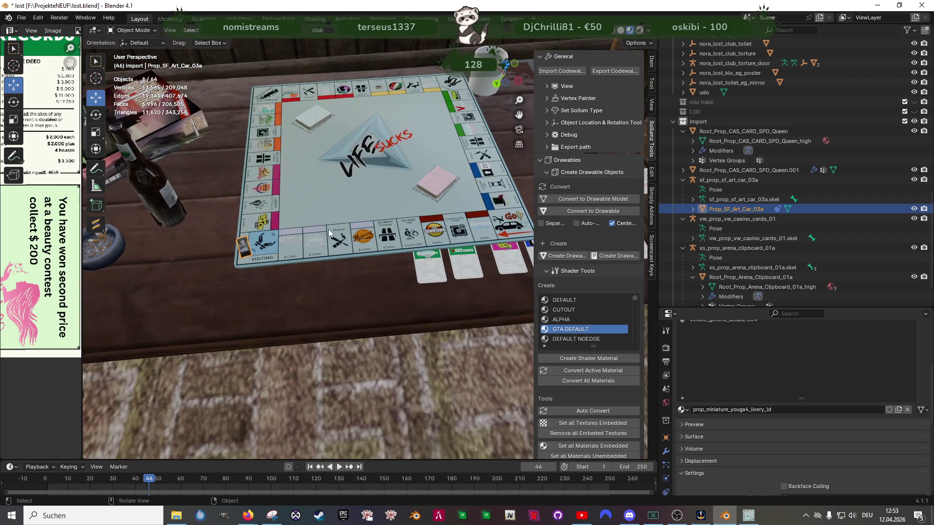
{"action": "left_click", "coordinate": [315, 290]}
{"action": "scroll", "coordinate": [315, 289], "scroll_direction": "down", "scroll_amount": 3}
{"action": "scroll", "coordinate": [351, 259], "scroll_direction": "up", "scroll_amount": 3}
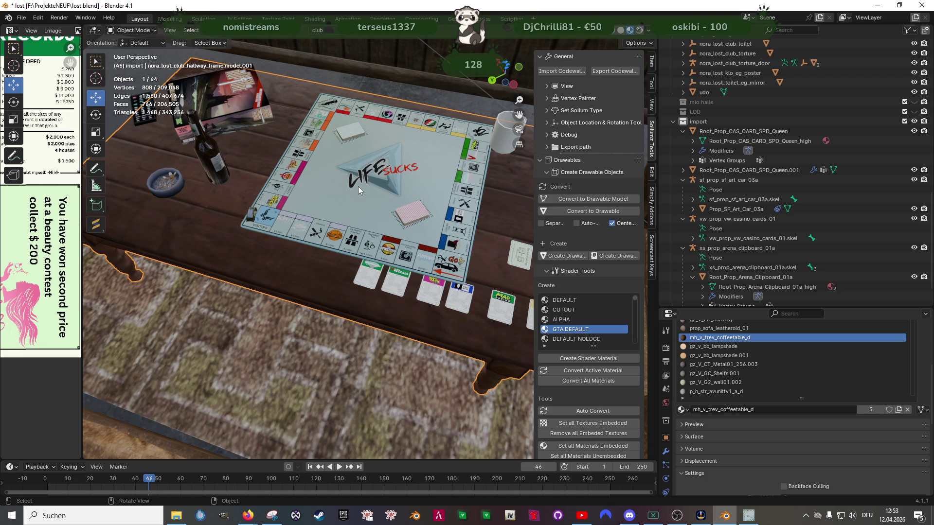
{"action": "left_click_drag", "start_coordinate": [395, 193], "coordinate": [343, 189]}
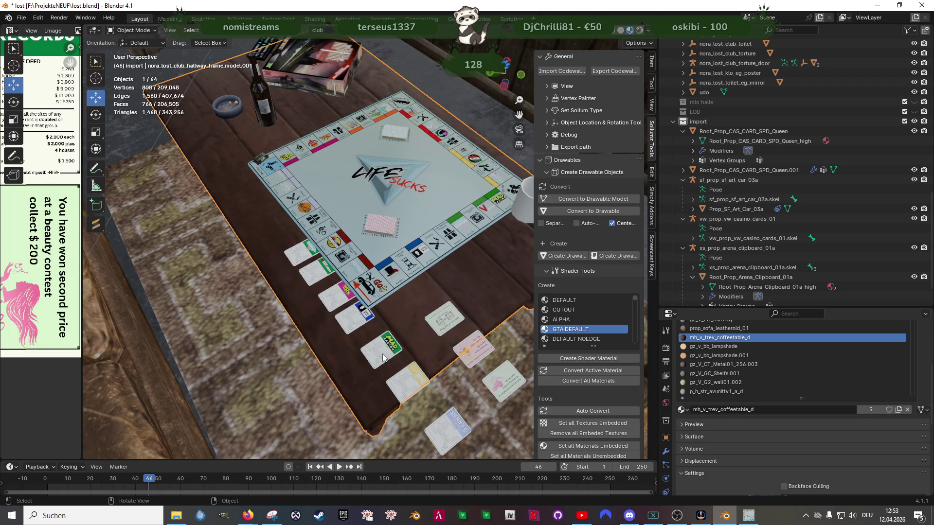
{"action": "scroll", "coordinate": [389, 361], "scroll_direction": "down", "scroll_amount": 3}
{"action": "scroll", "coordinate": [372, 309], "scroll_direction": "up", "scroll_amount": 2}
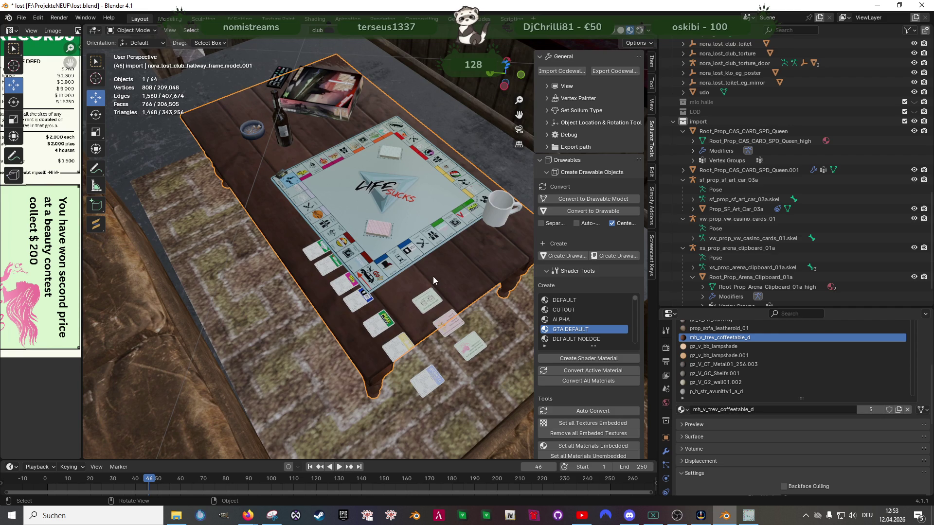
{"action": "left_click_drag", "start_coordinate": [433, 277], "coordinate": [244, 133]}
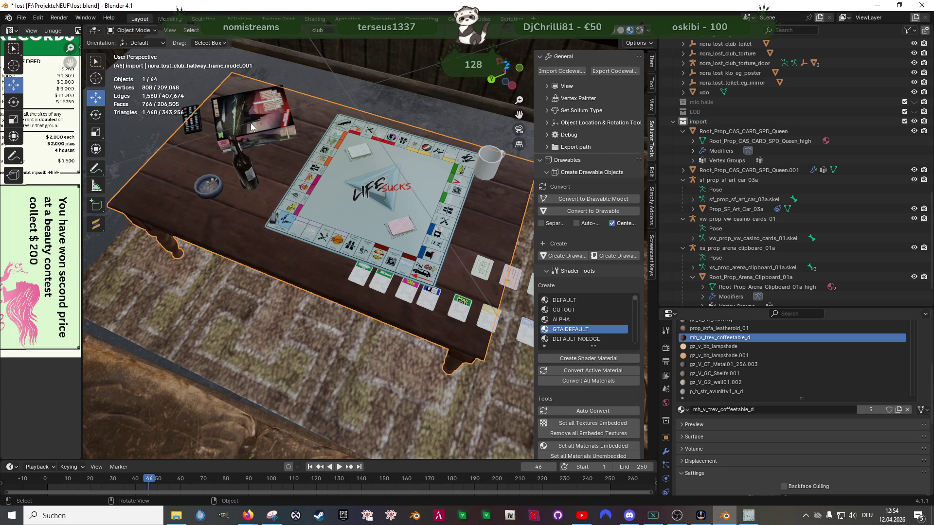
{"action": "scroll", "coordinate": [250, 123], "scroll_direction": "down", "scroll_amount": 3}
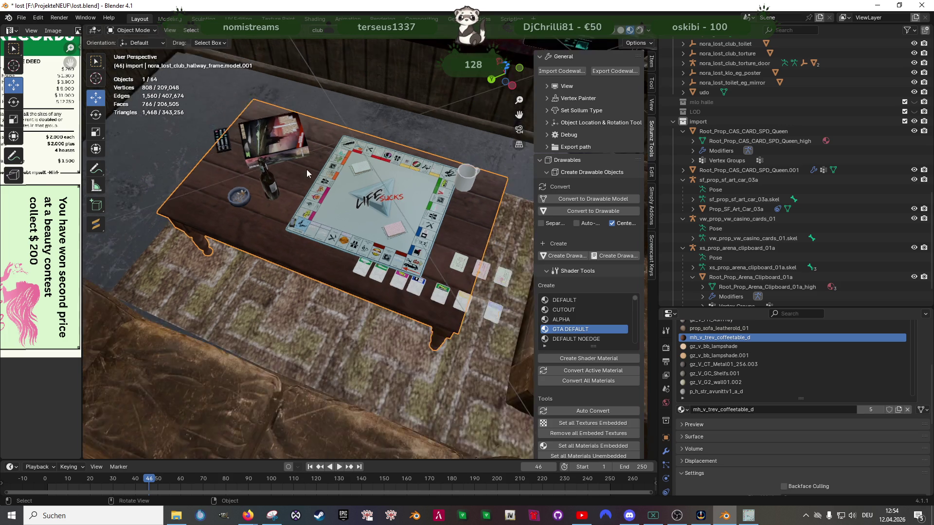
{"action": "left_click_drag", "start_coordinate": [301, 166], "coordinate": [309, 208]}
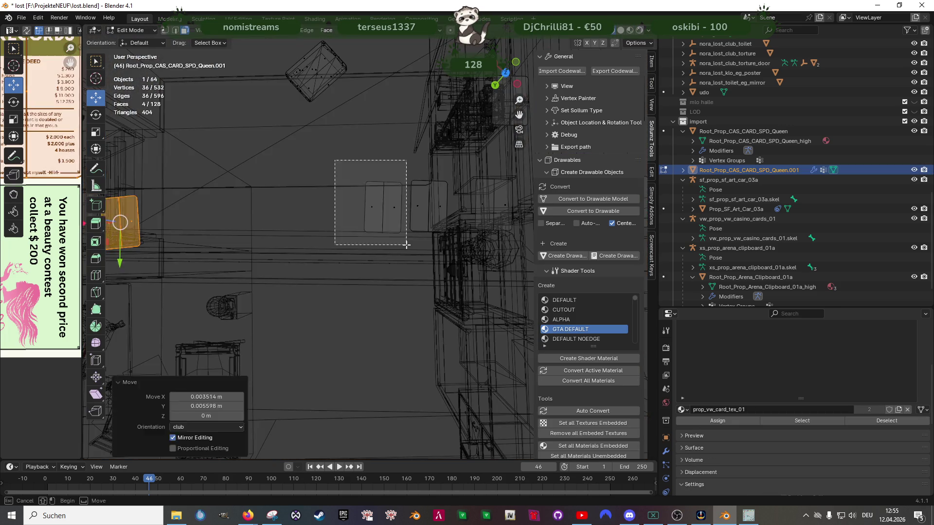
{"action": "key", "text": "z"}
Step: Box-select a group of card faces in wireframe and slide them along Y to a new position
{"action": "mouse_move", "coordinate": [361, 228]}
{"action": "left_mouse_down"}
{"action": "mouse_move", "coordinate": [174, 248]}
{"action": "mouse_move", "coordinate": [288, 252]}
{"action": "left_mouse_up"}
{"action": "scroll", "coordinate": [173, 248], "scroll_direction": "down", "scroll_amount": 3}
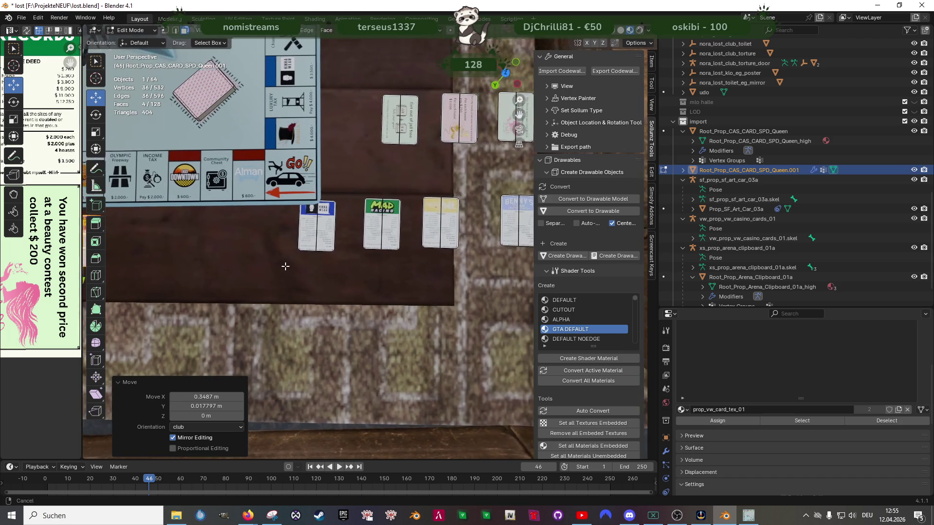
{"action": "key", "text": "shift+z"}
{"action": "left_click_drag", "start_coordinate": [260, 191], "coordinate": [486, 275]}
{"action": "key", "text": "shift+z"}
{"action": "mouse_move", "coordinate": [438, 248]}
{"action": "left_mouse_down"}
{"action": "mouse_move", "coordinate": [354, 277]}
{"action": "mouse_move", "coordinate": [314, 267]}
{"action": "left_mouse_up"}
{"action": "key", "text": "g"}
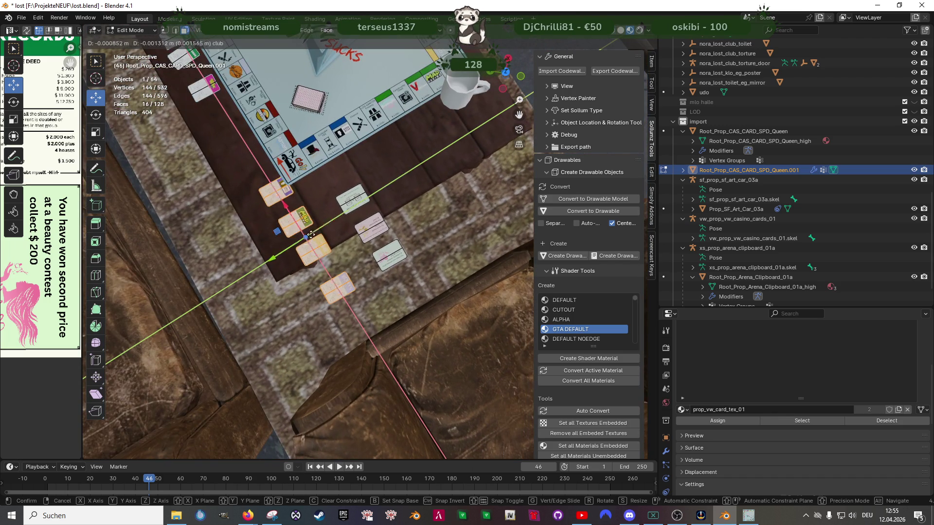
{"action": "key", "text": "y"}
{"action": "left_click", "coordinate": [413, 211]}
Step: Rotate the selected cards about 96.5° and move them, viewed from above
{"action": "key", "text": "shift+space"}
{"action": "left_click", "coordinate": [380, 219]}
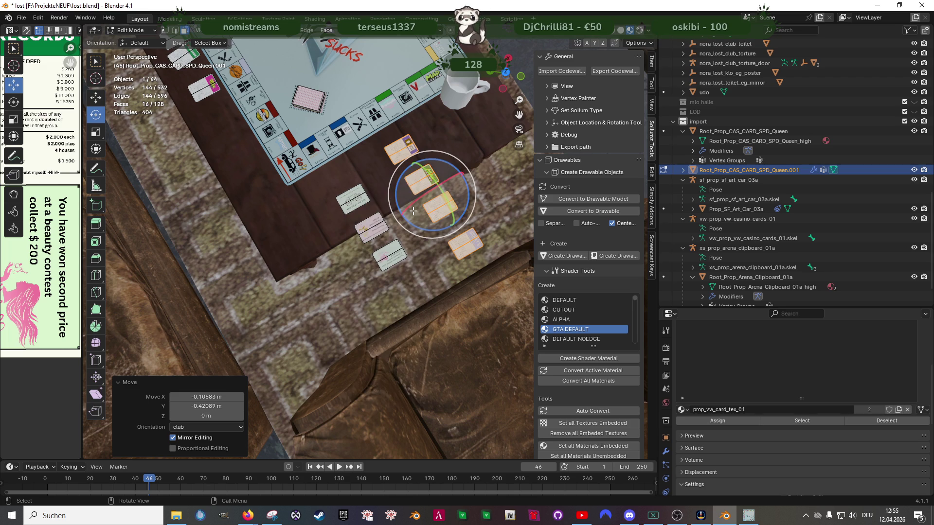
{"action": "mouse_move", "coordinate": [438, 183]}
{"action": "left_mouse_down"}
{"action": "mouse_move", "coordinate": [452, 207]}
{"action": "mouse_move", "coordinate": [394, 219]}
{"action": "left_mouse_up"}
{"action": "key", "text": "shift+space"}
{"action": "middle_click", "coordinate": [452, 208]}
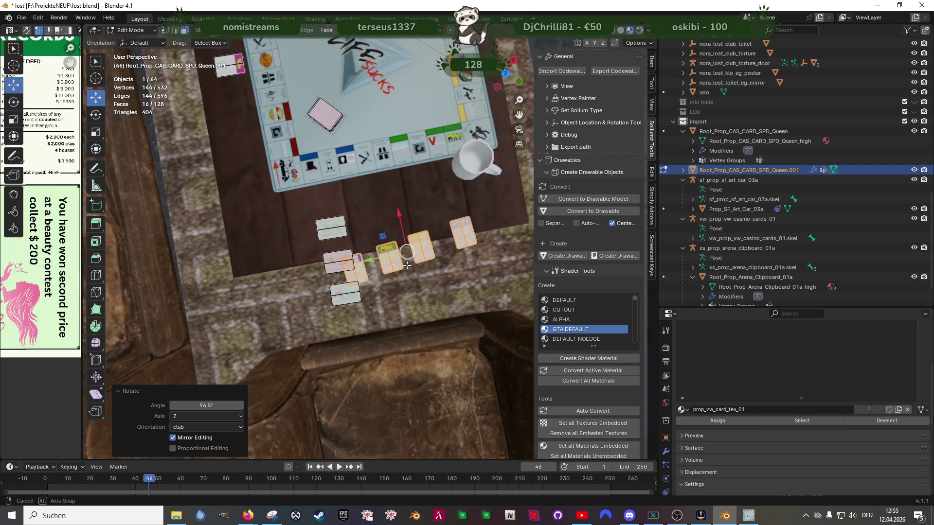
{"action": "key", "text": "g"}
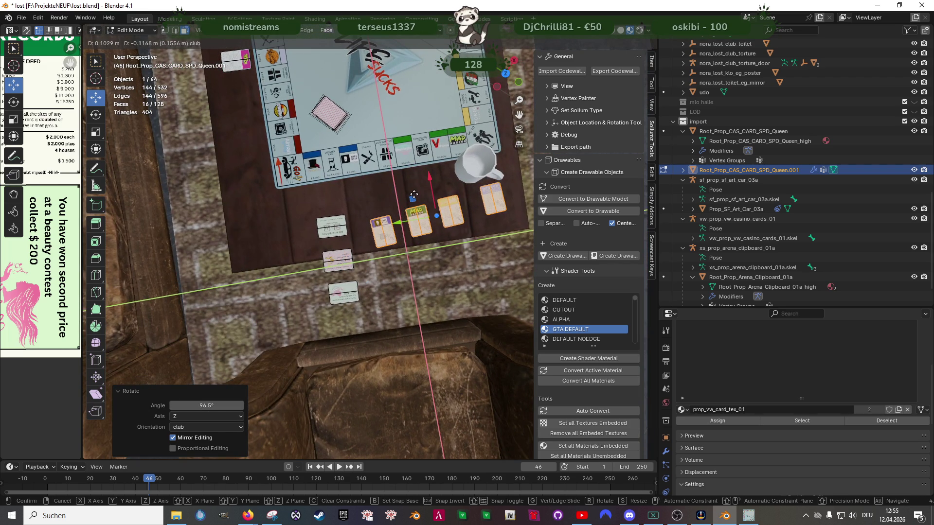
{"action": "left_click", "coordinate": [394, 219]}
Step: Turn the cards slightly more and place them up near the board edge
{"action": "middle_click", "coordinate": [409, 218]}
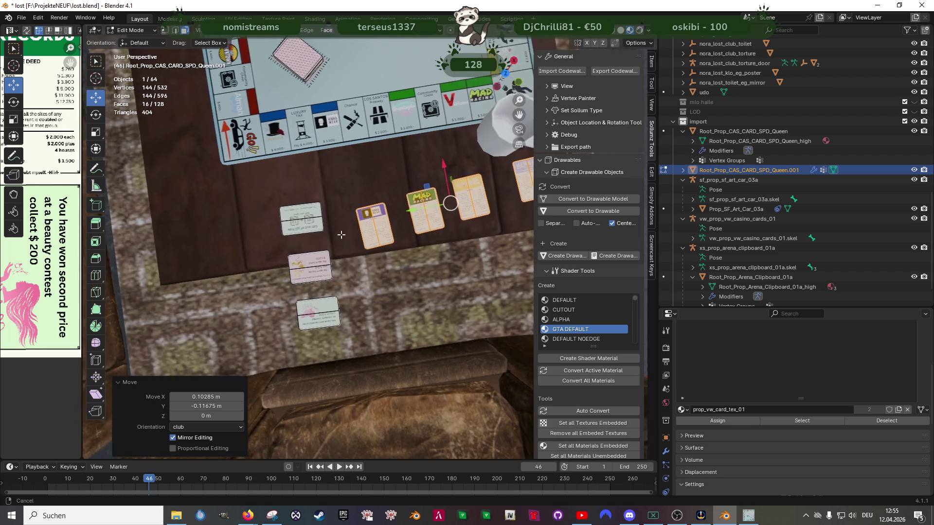
{"action": "middle_click", "coordinate": [413, 227]}
{"action": "key", "text": "shift+space"}
{"action": "left_click", "coordinate": [400, 232]}
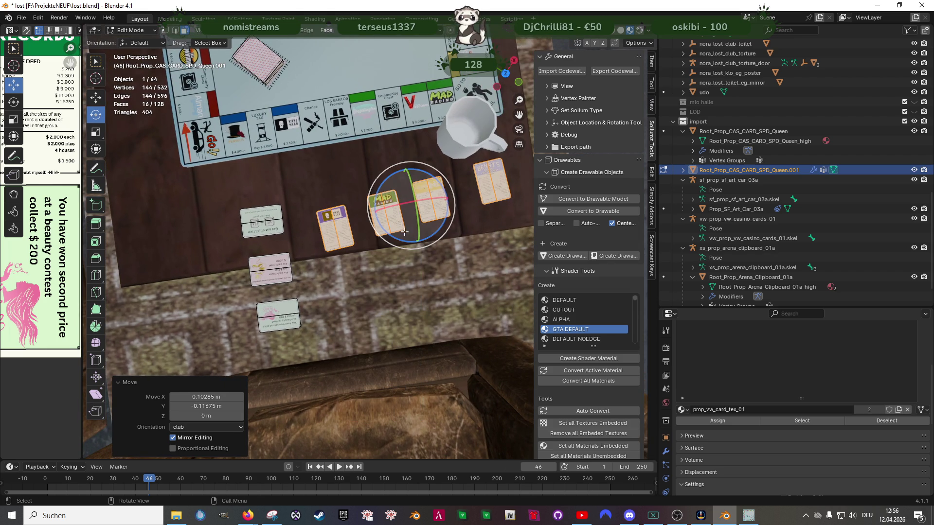
{"action": "left_click_drag", "start_coordinate": [403, 231], "coordinate": [398, 241]}
{"action": "left_click", "coordinate": [398, 241]}
{"action": "key", "text": "shift+space"}
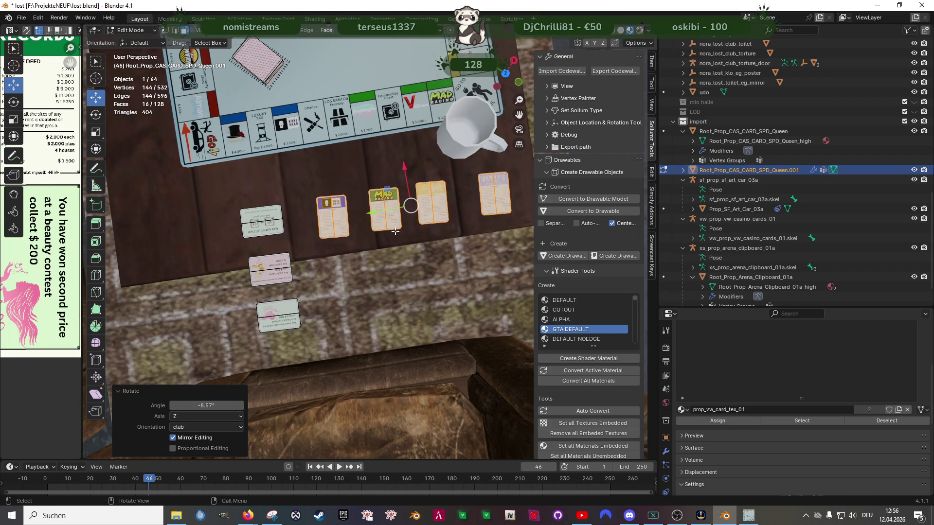
{"action": "key", "text": "g"}
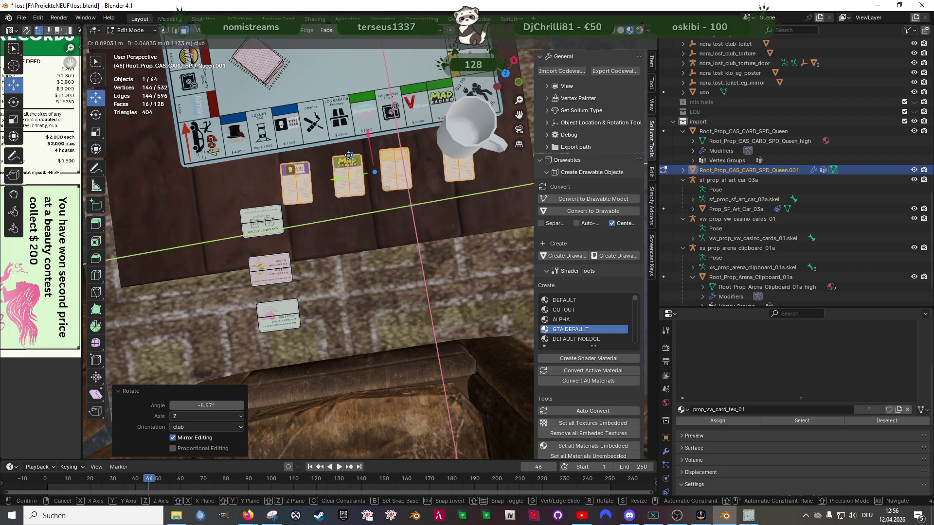
{"action": "left_click", "coordinate": [346, 153]}
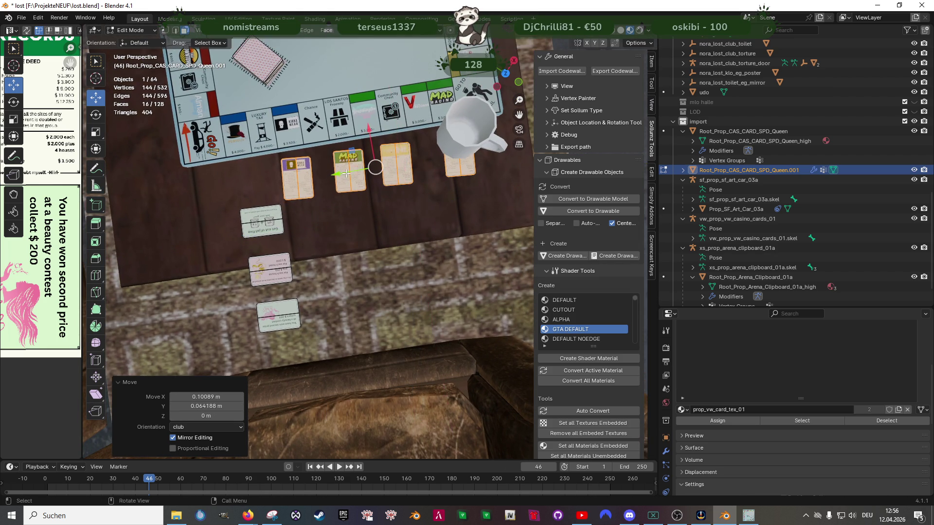
{"action": "scroll", "coordinate": [344, 184], "scroll_direction": "up", "scroll_amount": 3}
{"action": "key", "text": "shift+z"}
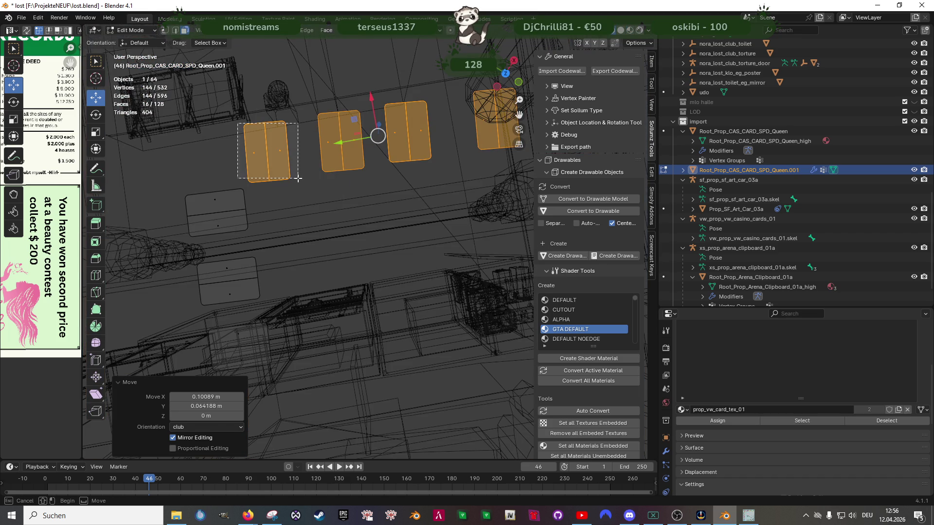
Step: Move the left card of the row into place, then keep only the right card selected and nudge it
{"action": "left_click", "coordinate": [299, 178]}
{"action": "key", "text": "shift+z"}
{"action": "scroll", "coordinate": [344, 148], "scroll_direction": "up", "scroll_amount": 2}
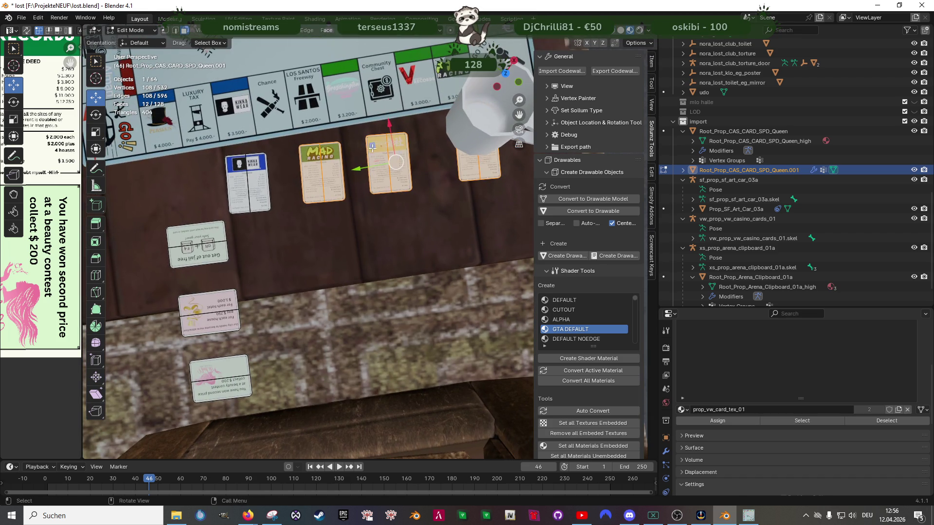
{"action": "key", "text": "g"}
{"action": "left_click", "coordinate": [344, 148]}
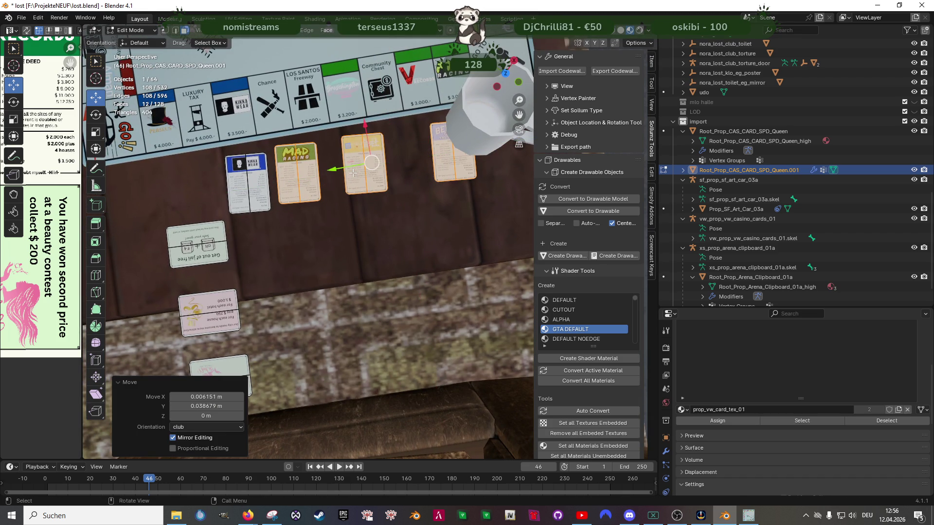
{"action": "key", "text": "shift+z"}
{"action": "left_click", "coordinate": [365, 164]}
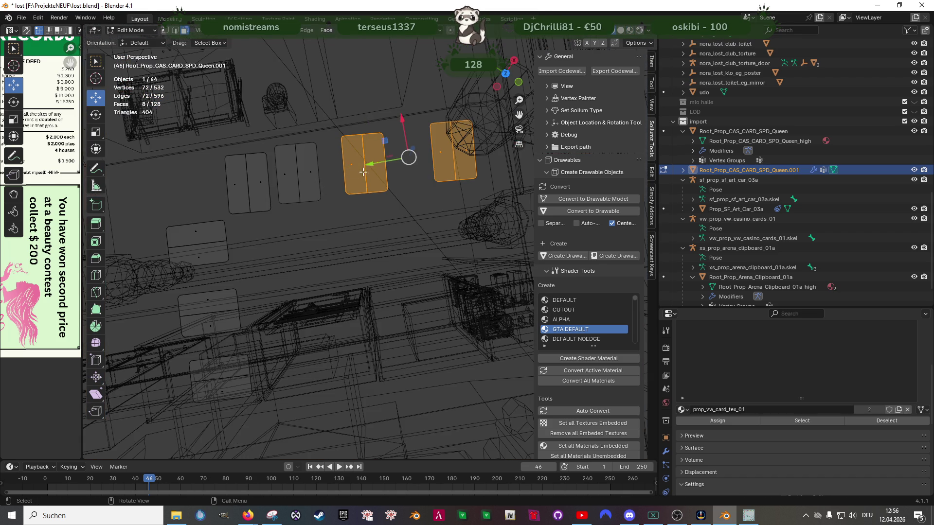
{"action": "key", "text": "shift+z"}
{"action": "key", "text": "g"}
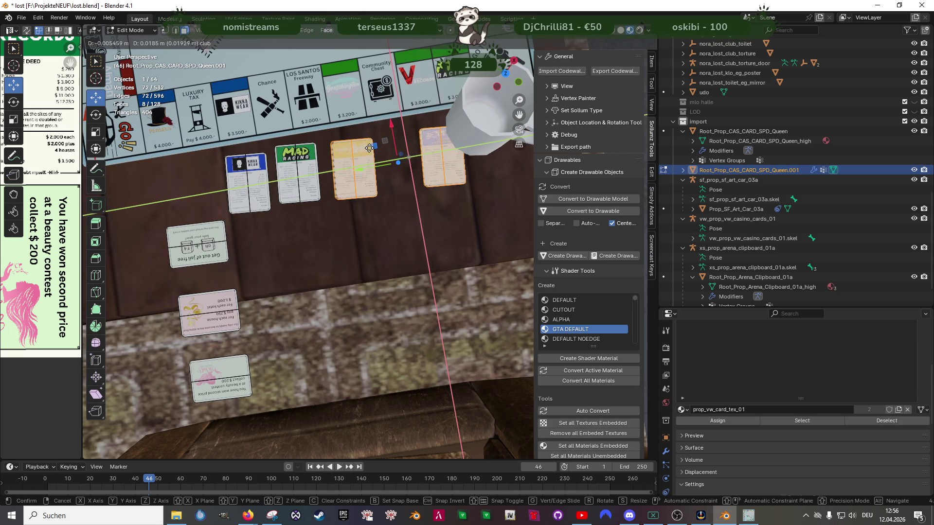
{"action": "left_click", "coordinate": [371, 147]}
Step: Rotate the selected card slightly and nudge the remaining card into line with its neighbours
{"action": "key", "text": "shift+space"}
{"action": "key", "text": "r"}
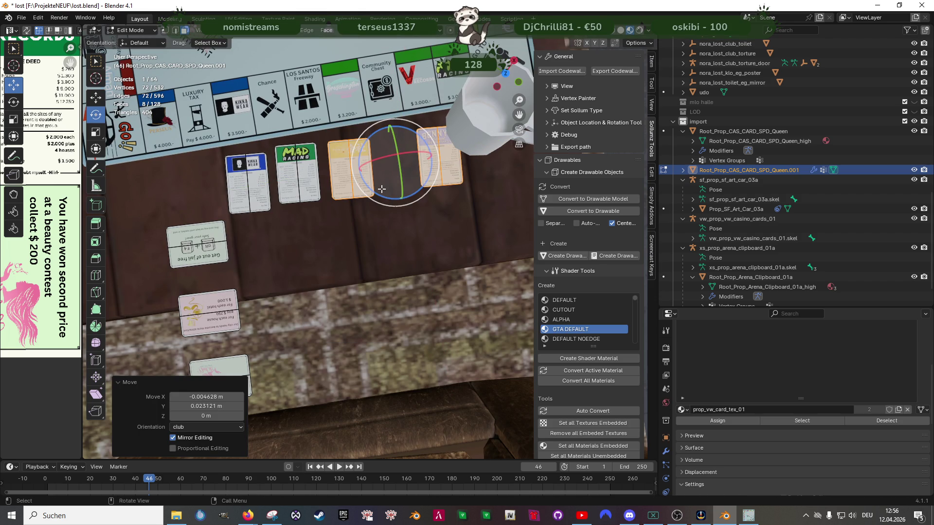
{"action": "left_click", "coordinate": [381, 192]}
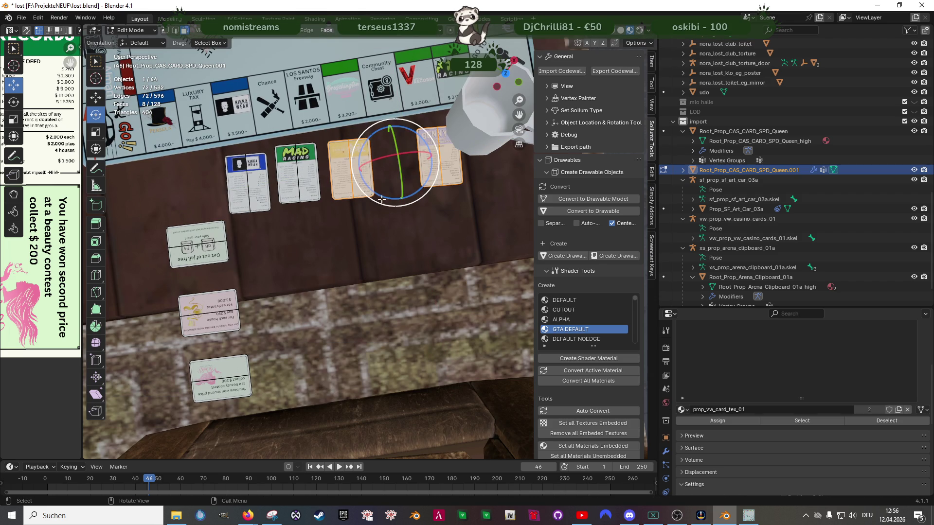
{"action": "left_click_drag", "start_coordinate": [384, 198], "coordinate": [386, 196]}
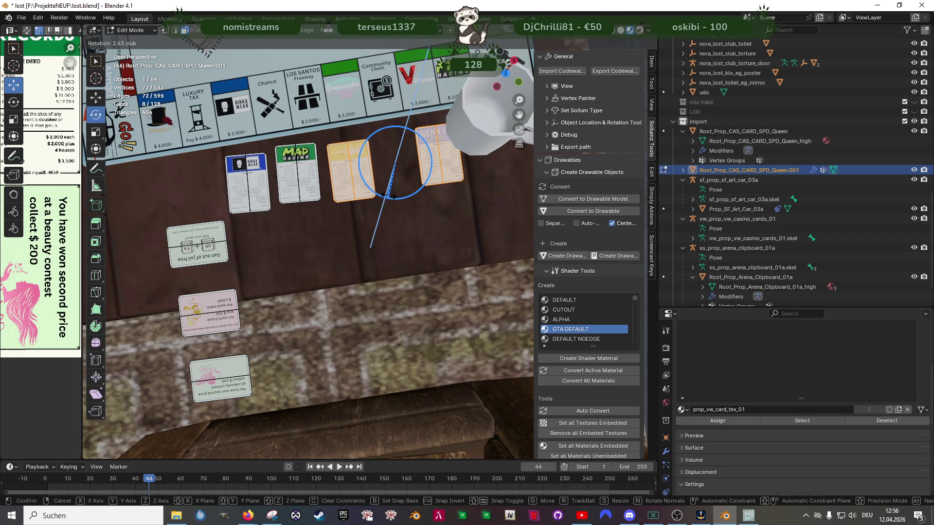
{"action": "left_click", "coordinate": [387, 196]}
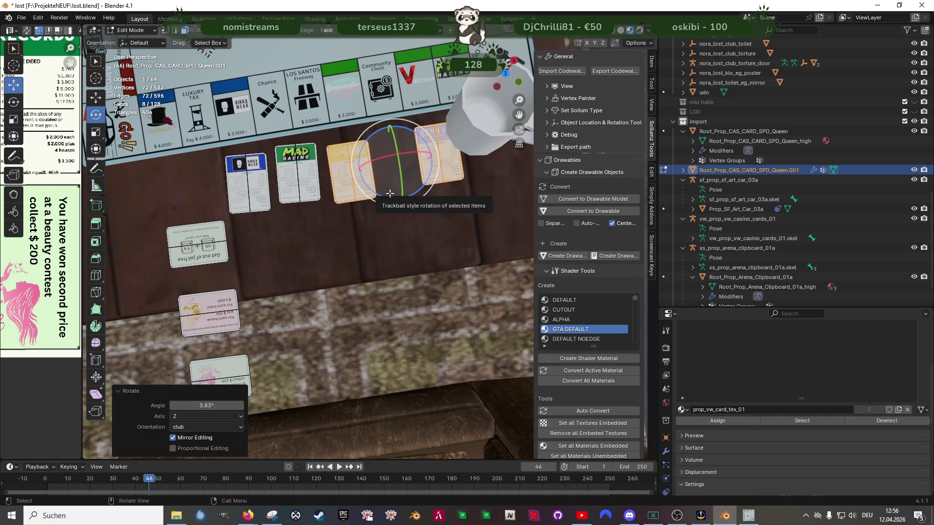
{"action": "right_click", "coordinate": [390, 194]}
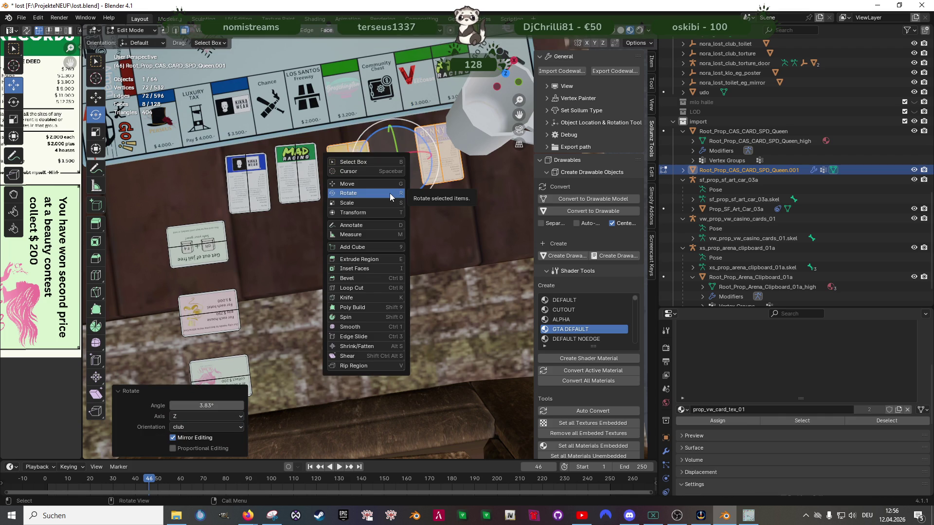
{"action": "left_click", "coordinate": [389, 194]}
{"action": "key", "text": "shift+z"}
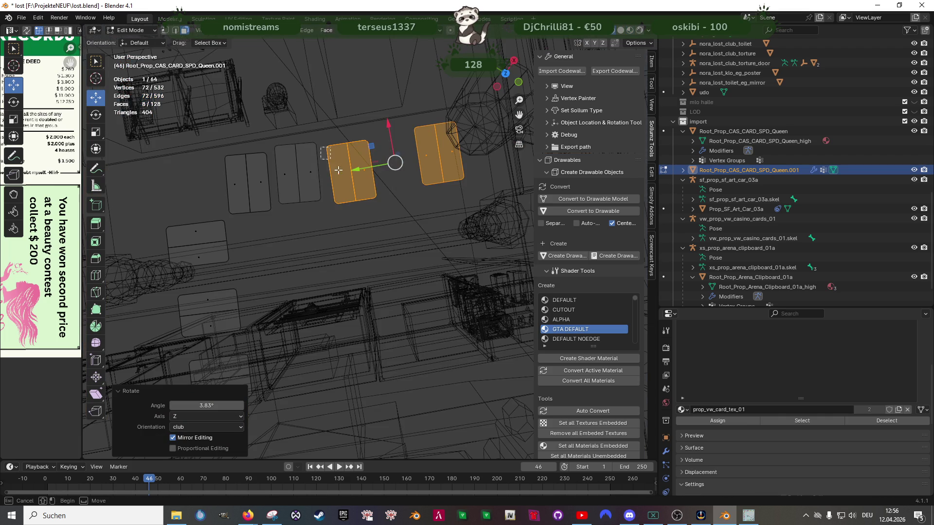
{"action": "left_click", "coordinate": [372, 159], "text": "shift"}
{"action": "key", "text": "shift+z"}
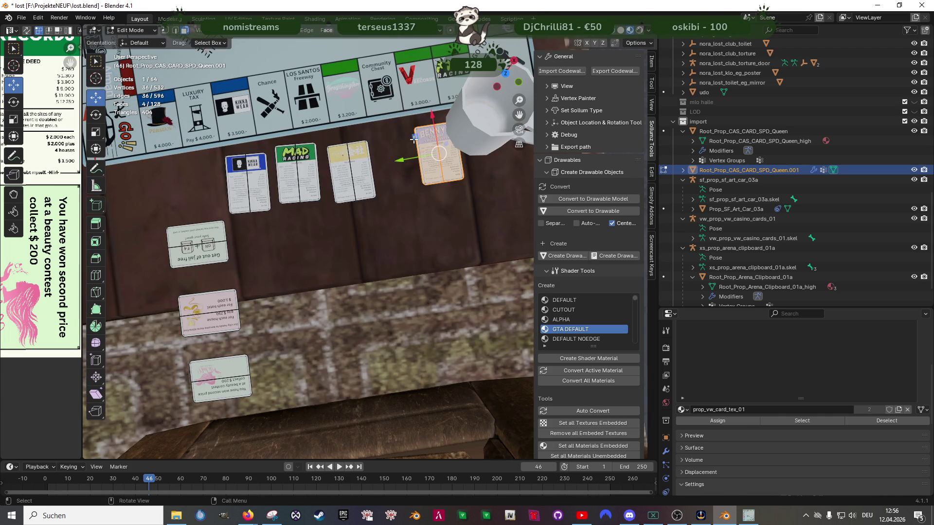
{"action": "left_click_drag", "start_coordinate": [413, 139], "coordinate": [408, 146]}
{"action": "left_click_drag", "start_coordinate": [324, 226], "coordinate": [438, 210]}
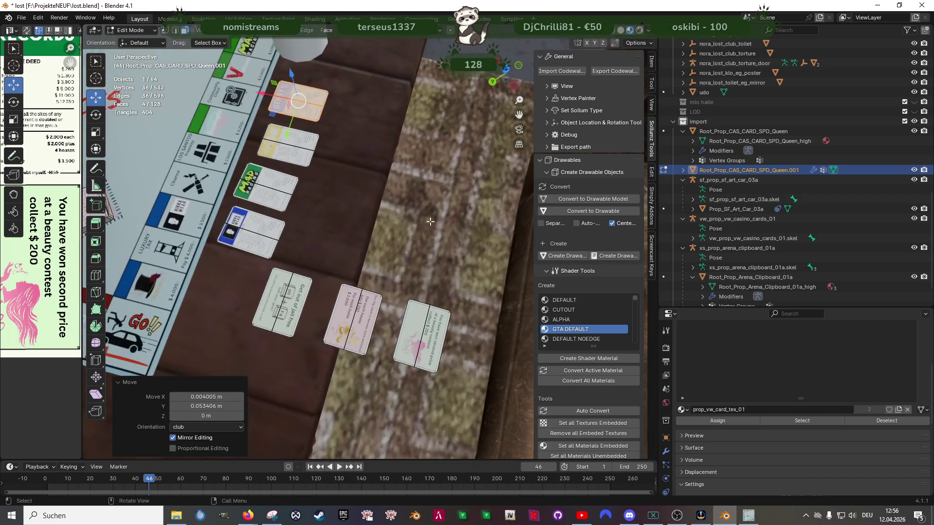
{"action": "scroll", "coordinate": [366, 234], "scroll_direction": "up", "scroll_amount": 1}
Step: Select the Get out of jail free card, move it near the board corner and rotate it about 99° on Z
{"action": "key", "text": "shift+z"}
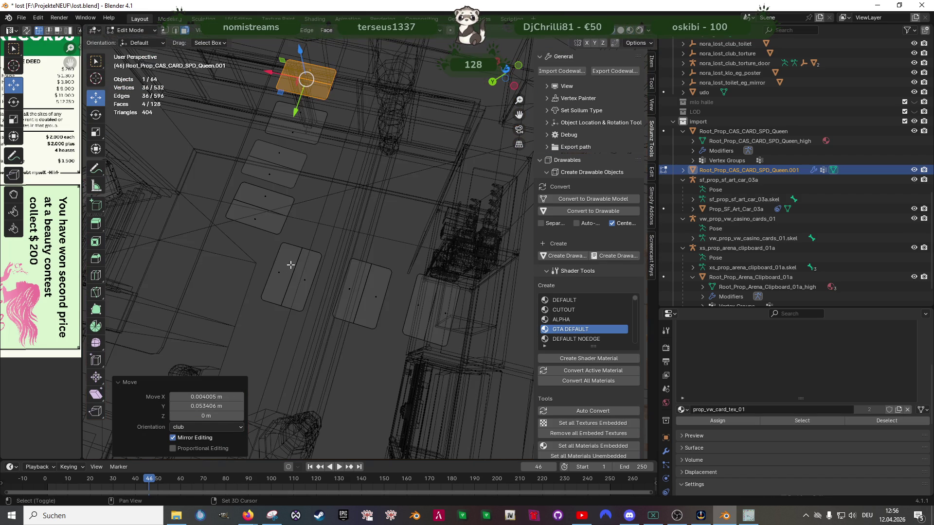
{"action": "left_click", "coordinate": [299, 264]}
{"action": "key", "text": "shift+z"}
{"action": "scroll", "coordinate": [301, 280], "scroll_direction": "down", "scroll_amount": 3}
{"action": "scroll", "coordinate": [300, 279], "scroll_direction": "down", "scroll_amount": 2}
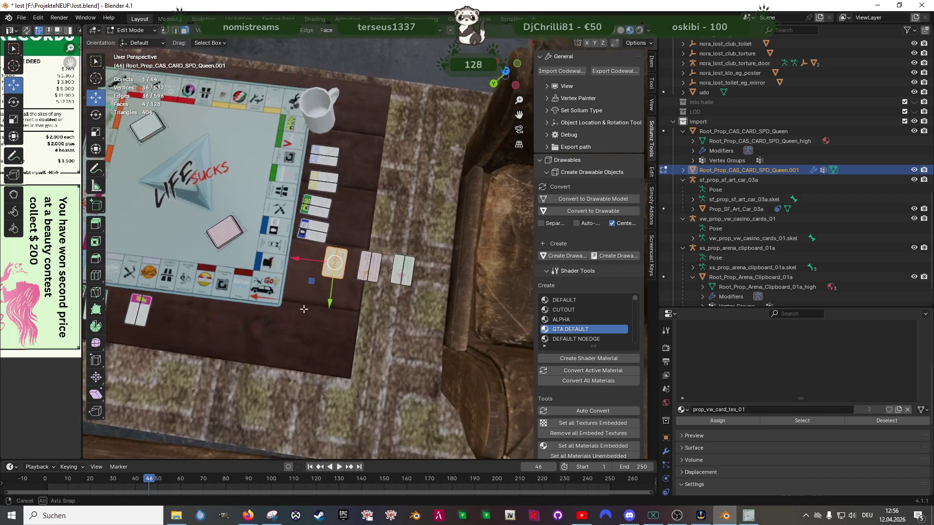
{"action": "key", "text": "g"}
{"action": "left_click", "coordinate": [151, 334]}
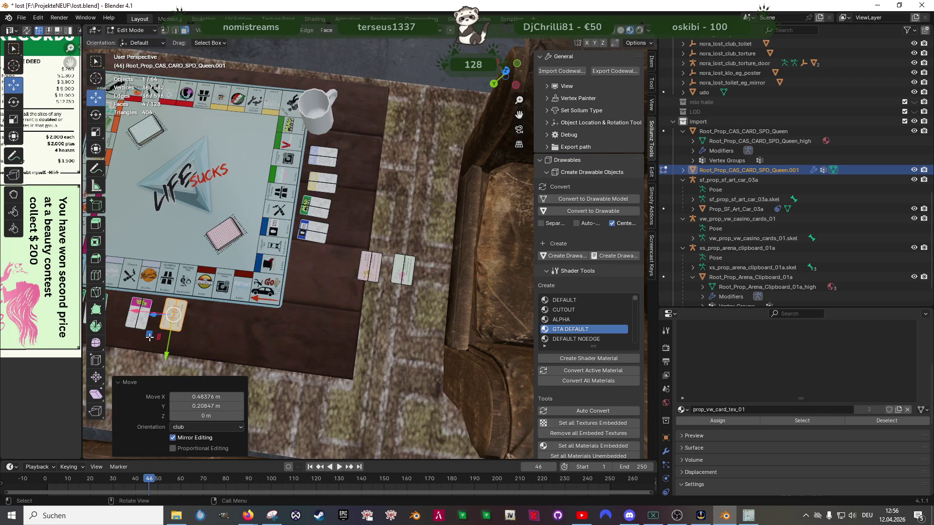
{"action": "scroll", "coordinate": [321, 269], "scroll_direction": "up", "scroll_amount": 5}
{"action": "scroll", "coordinate": [321, 269], "scroll_direction": "down", "scroll_amount": 2}
{"action": "right_click", "coordinate": [321, 268]}
{"action": "key", "text": "Escape"}
{"action": "key", "text": "r"}
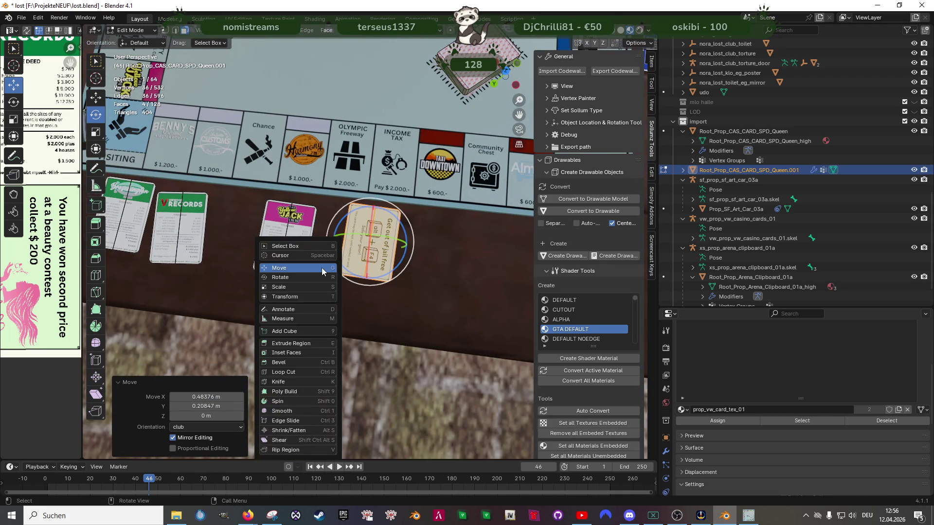
{"action": "key", "text": "z"}
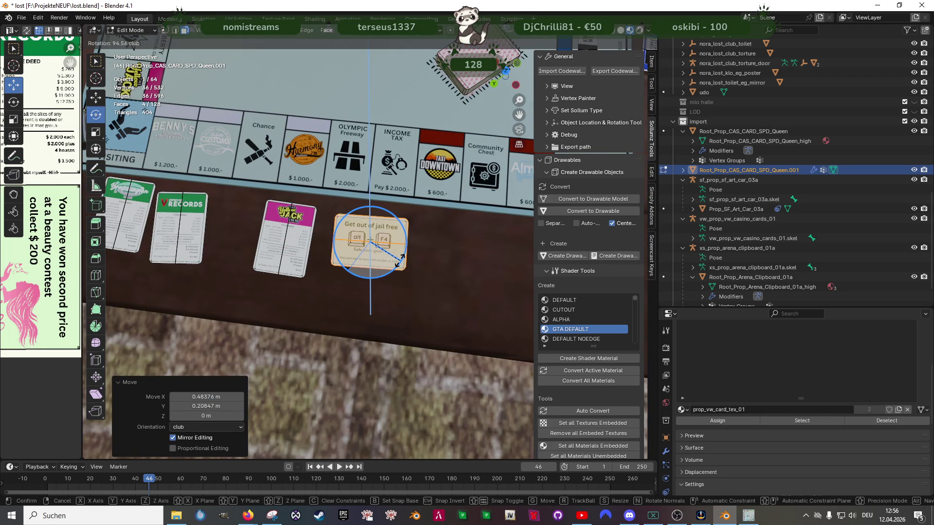
{"action": "left_click", "coordinate": [397, 260]}
Step: Place the jail card in its final spot, then box-select the card lying below the board in wireframe
{"action": "right_click", "coordinate": [394, 263]}
{"action": "key", "text": "Escape"}
{"action": "middle_click", "coordinate": [393, 263]}
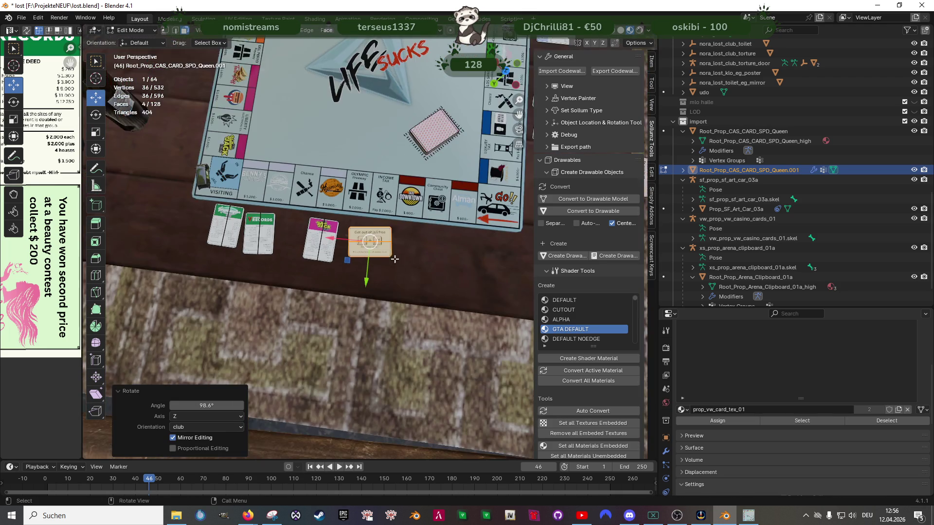
{"action": "key", "text": "g"}
{"action": "left_click", "coordinate": [359, 263]}
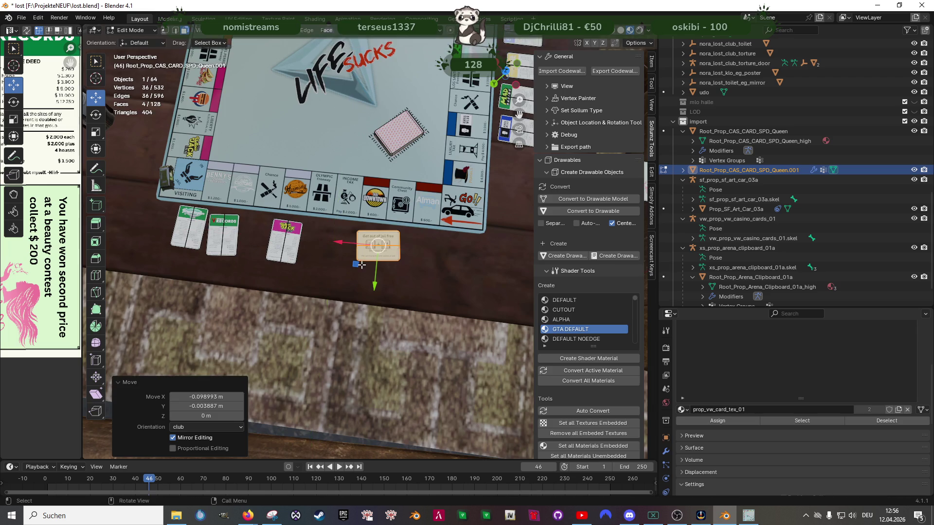
{"action": "left_click_drag", "start_coordinate": [359, 262], "coordinate": [353, 262]}
{"action": "scroll", "coordinate": [353, 262], "scroll_direction": "up", "scroll_amount": 2}
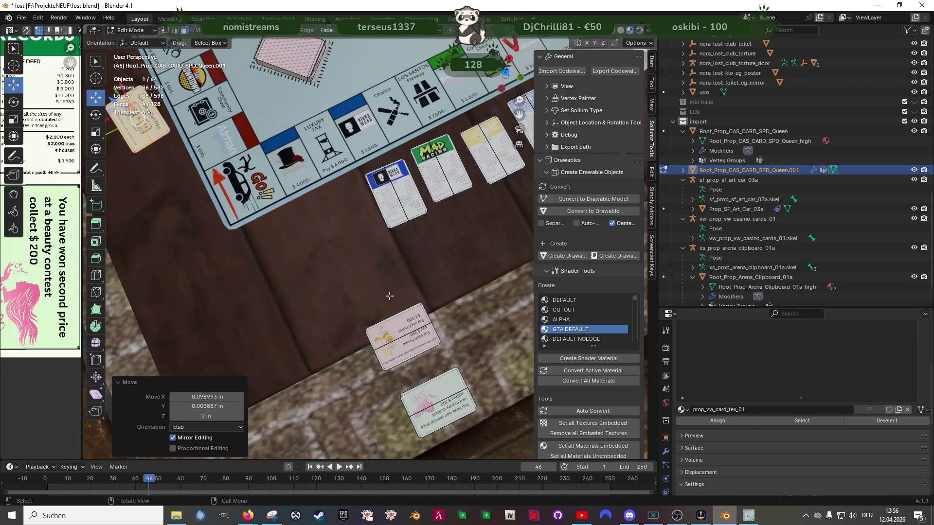
{"action": "scroll", "coordinate": [364, 273], "scroll_direction": "up", "scroll_amount": 2}
{"action": "scroll", "coordinate": [376, 283], "scroll_direction": "up", "scroll_amount": 1}
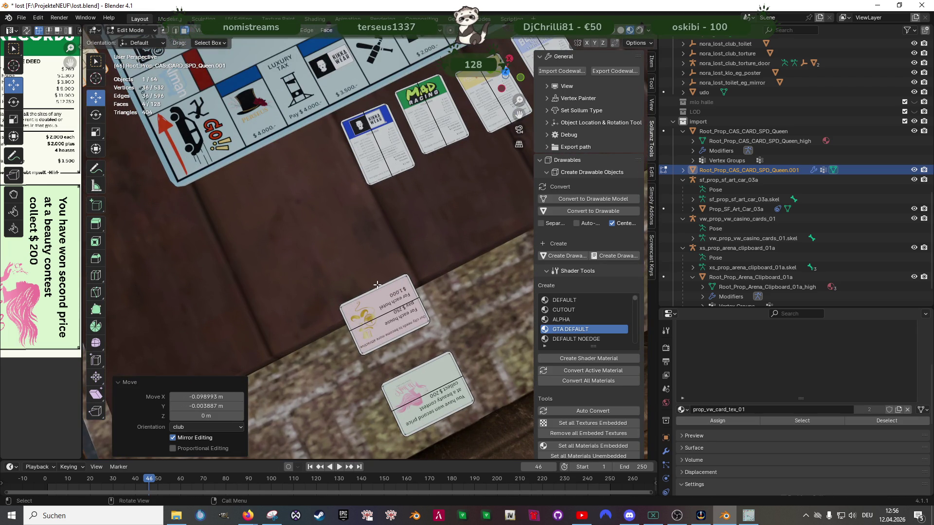
{"action": "key", "text": "shift+z"}
{"action": "key", "text": "shift+z"}
{"action": "left_click_drag", "start_coordinate": [343, 266], "coordinate": [406, 336]}
{"action": "key", "text": "shift+z"}
{"action": "left_click_drag", "start_coordinate": [338, 259], "coordinate": [409, 345]}
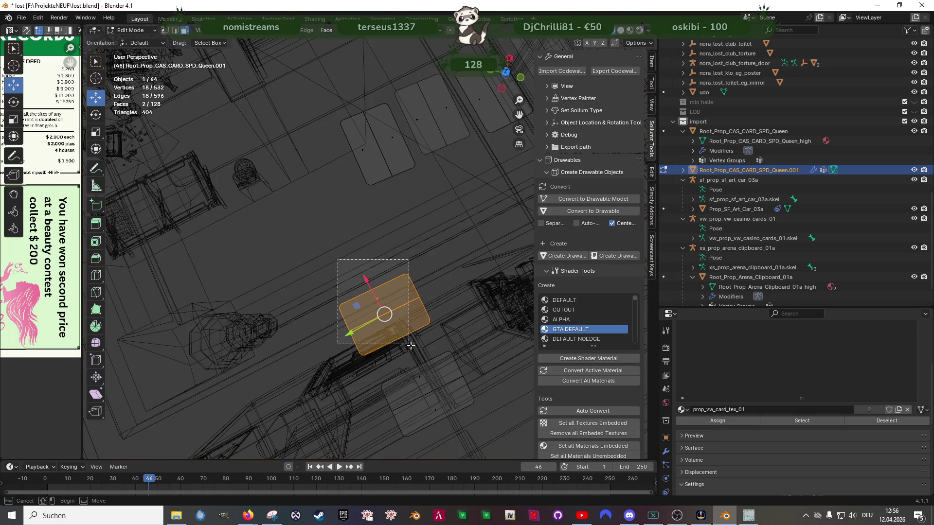
{"action": "key", "text": "shift+z"}
{"action": "scroll", "coordinate": [365, 278], "scroll_direction": "down", "scroll_amount": 3}
Step: Reposition the selected card, shifting it along X and lifting it slightly off the table
{"action": "key", "text": "g"}
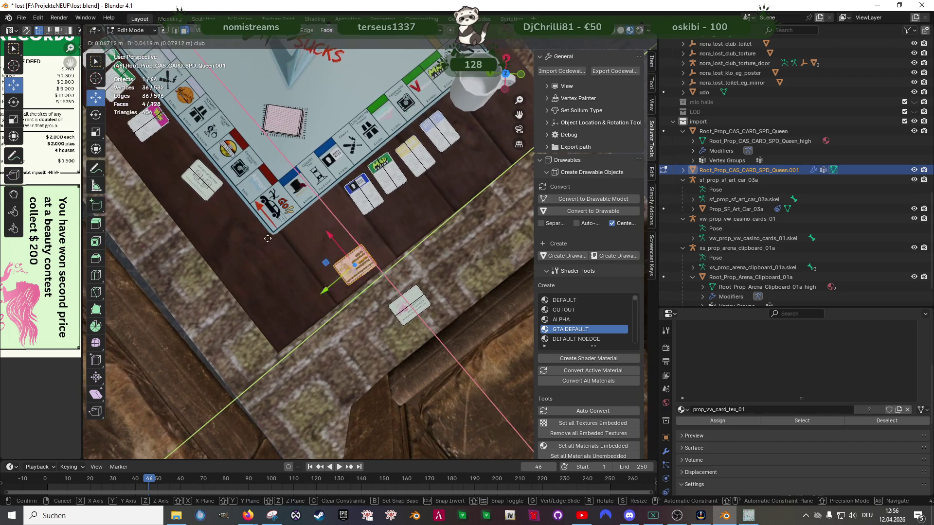
{"action": "left_click", "coordinate": [301, 254]}
{"action": "mouse_move", "coordinate": [302, 255]}
{"action": "left_mouse_down"}
{"action": "mouse_move", "coordinate": [312, 175]}
{"action": "mouse_move", "coordinate": [291, 168]}
{"action": "left_mouse_up"}
{"action": "key", "text": "g"}
{"action": "key", "text": "x"}
{"action": "left_click", "coordinate": [219, 197]}
{"action": "mouse_move", "coordinate": [219, 197]}
{"action": "left_mouse_down"}
{"action": "mouse_move", "coordinate": [190, 207]}
{"action": "mouse_move", "coordinate": [272, 197]}
{"action": "left_mouse_up"}
{"action": "key", "text": "g"}
{"action": "key", "text": "z"}
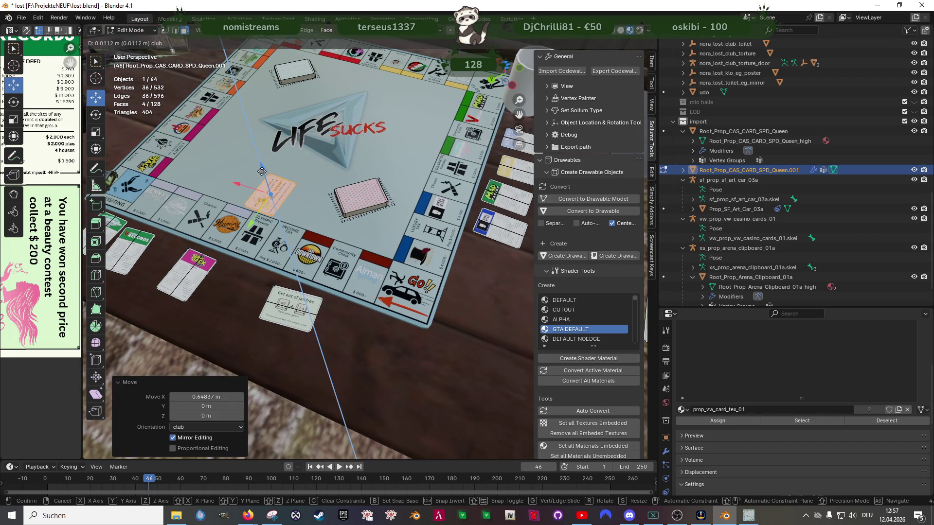
{"action": "left_click", "coordinate": [267, 175]}
{"action": "scroll", "coordinate": [262, 170], "scroll_direction": "up", "scroll_amount": 8}
{"action": "scroll", "coordinate": [262, 170], "scroll_direction": "down", "scroll_amount": 8}
Step: Turn that card about 103 degrees from a top-down view and settle it in its new spot
{"action": "middle_click", "coordinate": [292, 218]}
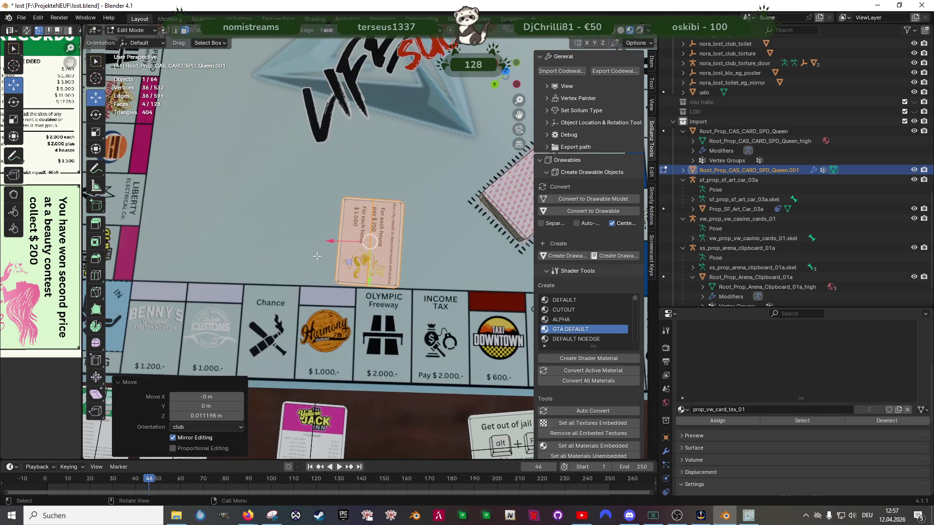
{"action": "left_click", "coordinate": [95, 114]}
{"action": "left_click_drag", "start_coordinate": [344, 267], "coordinate": [394, 256]}
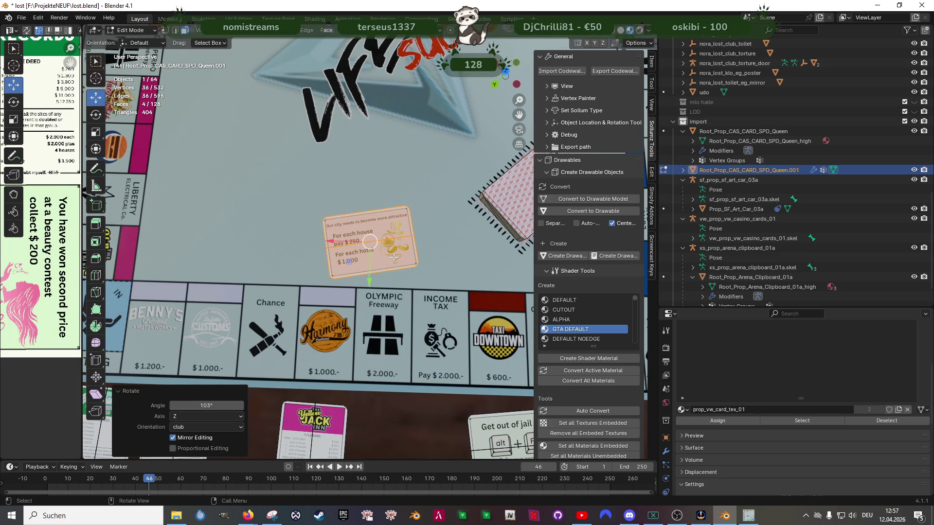
{"action": "scroll", "coordinate": [394, 257], "scroll_direction": "up", "scroll_amount": 2}
{"action": "key", "text": "g"}
{"action": "left_click", "coordinate": [363, 242]}
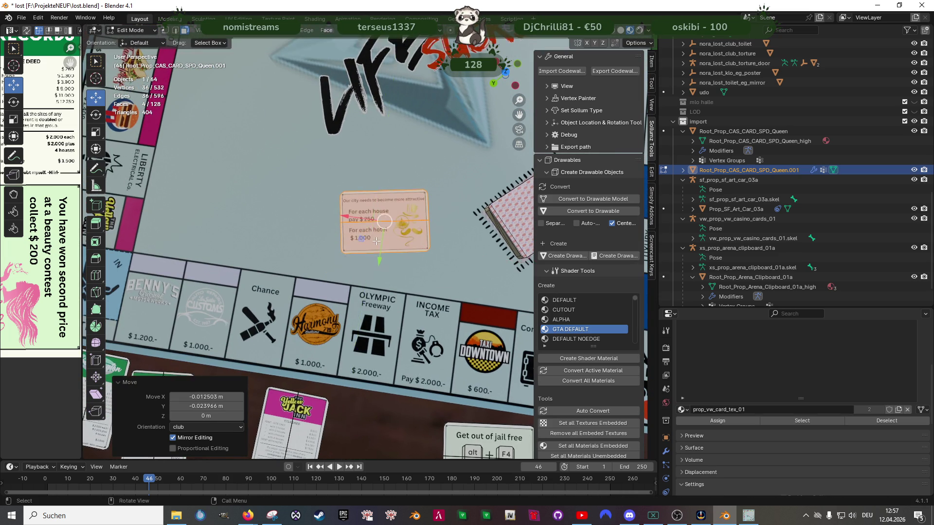
{"action": "scroll", "coordinate": [363, 243], "scroll_direction": "down", "scroll_amount": 6}
{"action": "middle_click", "coordinate": [380, 263]}
{"action": "scroll", "coordinate": [381, 267], "scroll_direction": "down", "scroll_amount": 3}
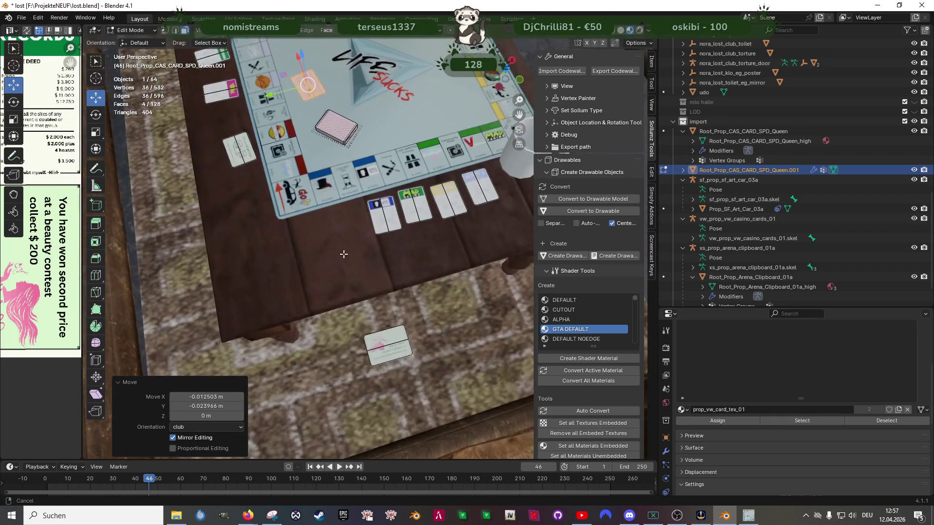
Step: Select the card below the board via wireframe and move it beside the board's lower edge
{"action": "key", "text": "shift+z"}
{"action": "left_click_drag", "start_coordinate": [344, 305], "coordinate": [429, 370]}
{"action": "key", "text": "shift+z"}
{"action": "scroll", "coordinate": [365, 292], "scroll_direction": "up", "scroll_amount": 3}
{"action": "key", "text": "g"}
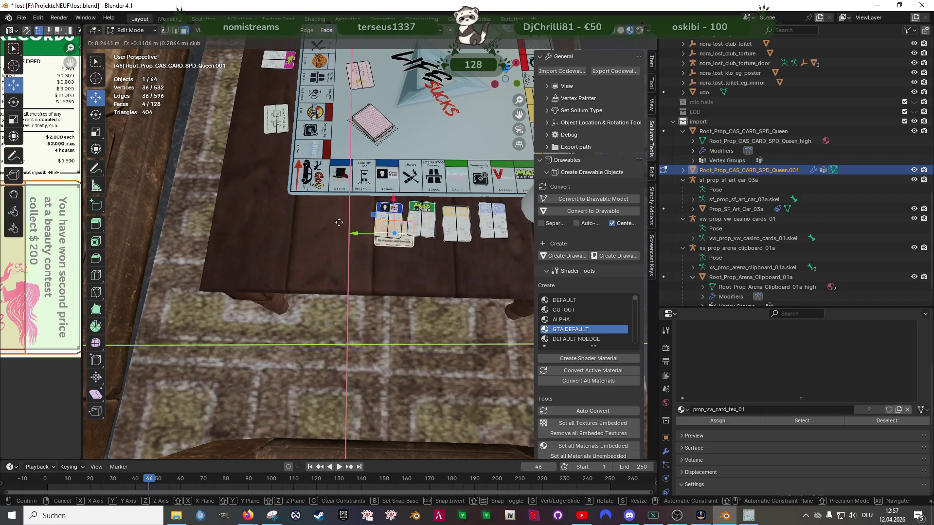
{"action": "left_click", "coordinate": [321, 212]}
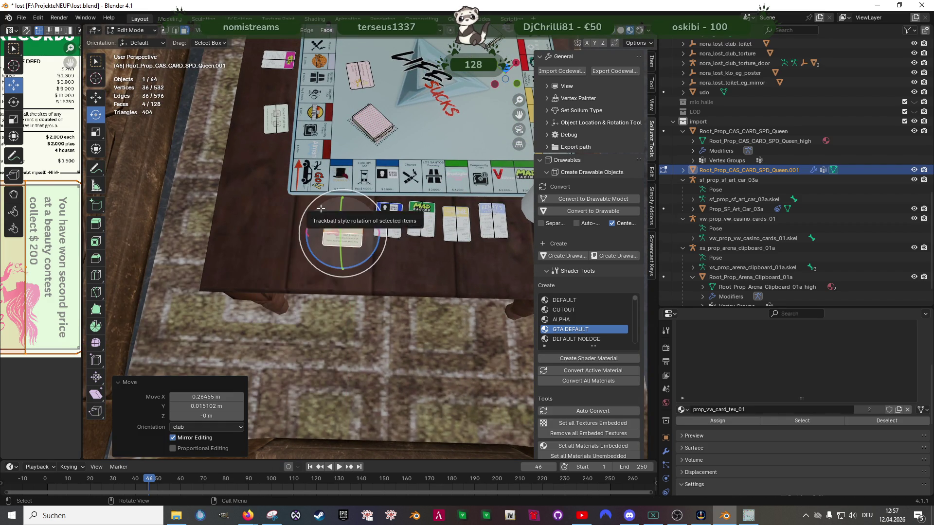
{"action": "scroll", "coordinate": [321, 209], "scroll_direction": "up", "scroll_amount": 5}
{"action": "scroll", "coordinate": [321, 209], "scroll_direction": "down", "scroll_amount": 3}
Step: Rotate the beauty-contest card -153° about Z, nudge it into place and return to Object Mode
{"action": "key", "text": "r"}
{"action": "key", "text": "z"}
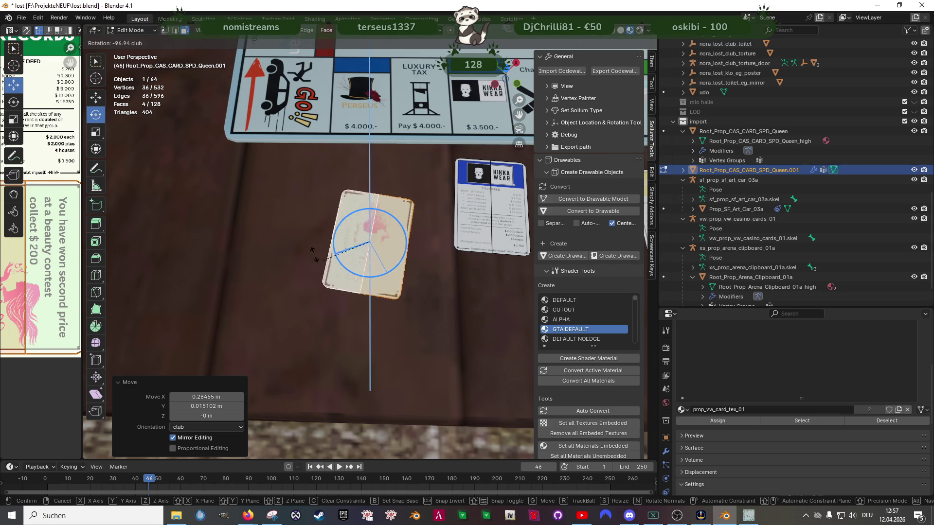
{"action": "left_click", "coordinate": [313, 219]}
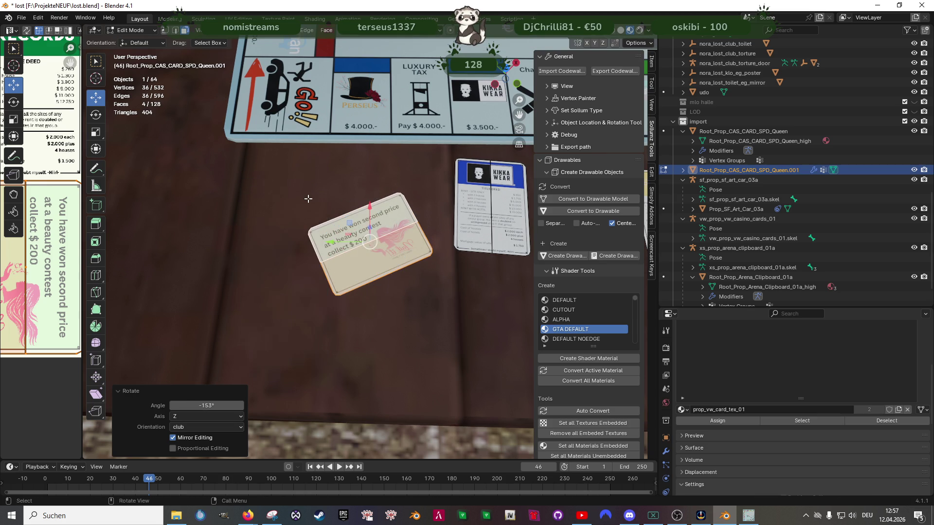
{"action": "middle_click", "coordinate": [308, 199]}
{"action": "key", "text": "g"}
{"action": "left_click", "coordinate": [342, 173]}
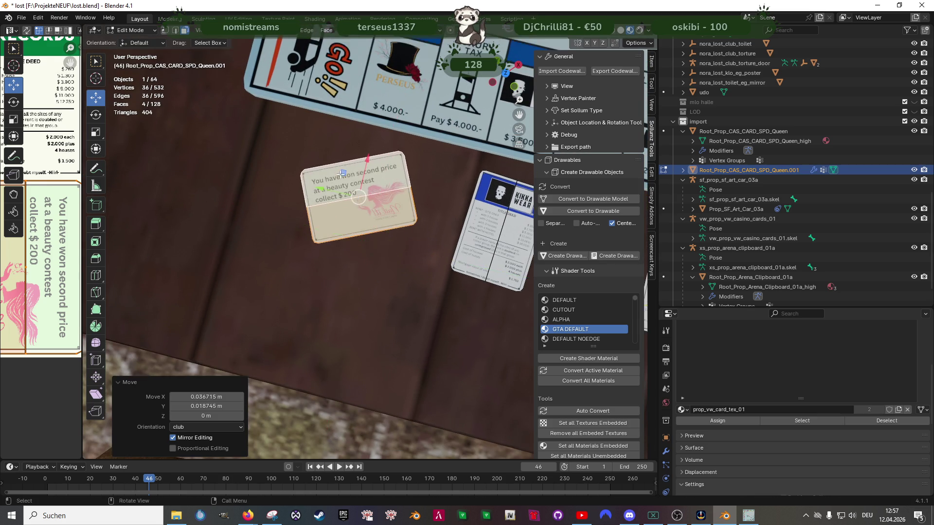
{"action": "key", "text": "Tab"}
{"action": "scroll", "coordinate": [328, 259], "scroll_direction": "down", "scroll_amount": 6}
{"action": "middle_click", "coordinate": [328, 258]}
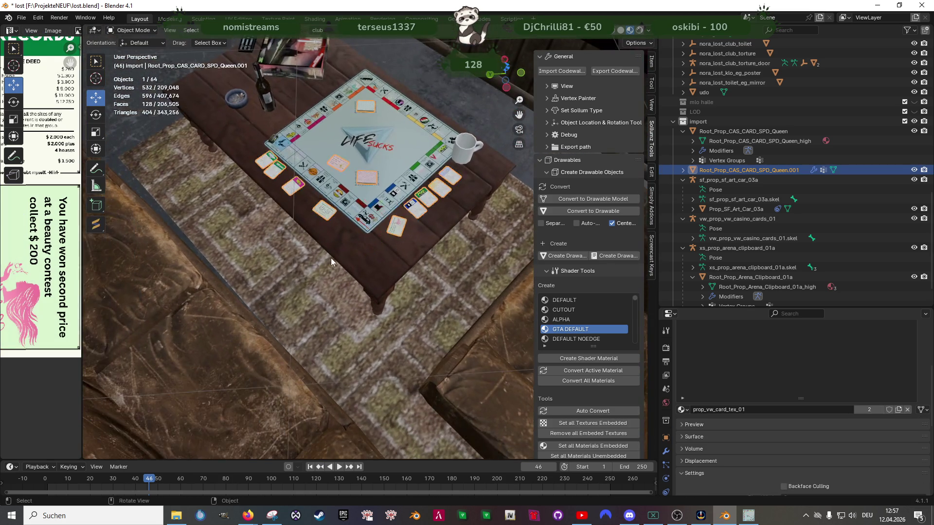
{"action": "scroll", "coordinate": [327, 258], "scroll_direction": "up", "scroll_amount": 4}
{"action": "left_click_drag", "start_coordinate": [331, 255], "coordinate": [386, 257]}
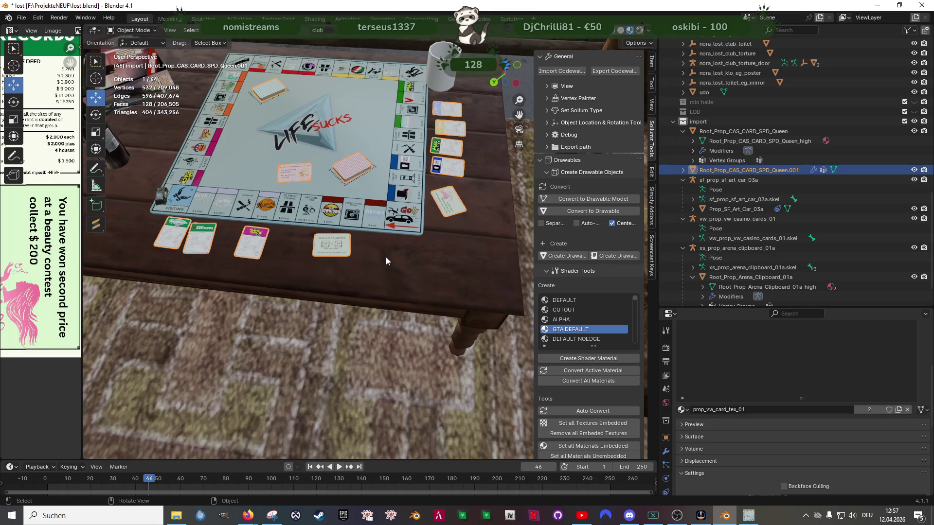
{"action": "scroll", "coordinate": [384, 260], "scroll_direction": "down", "scroll_amount": 3}
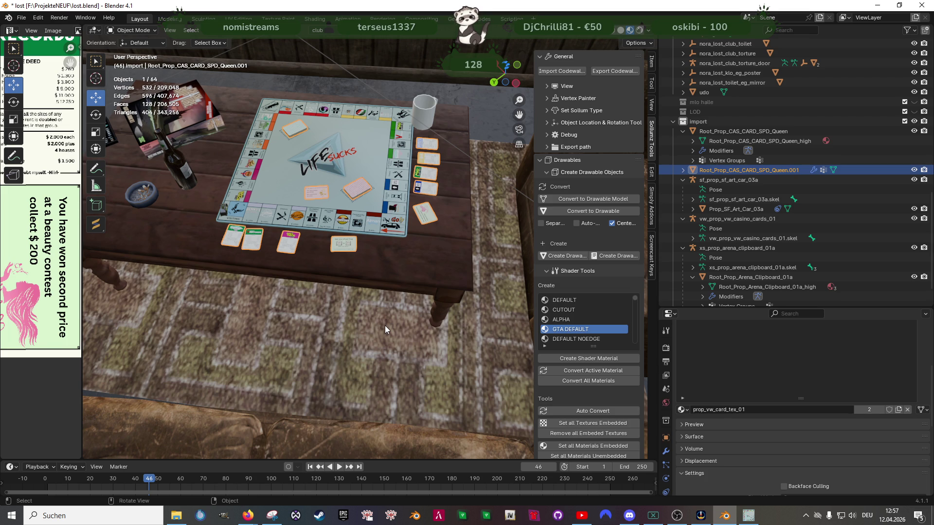
{"action": "mouse_move", "coordinate": [384, 326]}
{"action": "left_mouse_down"}
{"action": "mouse_move", "coordinate": [368, 235]}
{"action": "mouse_move", "coordinate": [437, 208]}
{"action": "left_mouse_up"}
{"action": "left_click", "coordinate": [438, 209]}
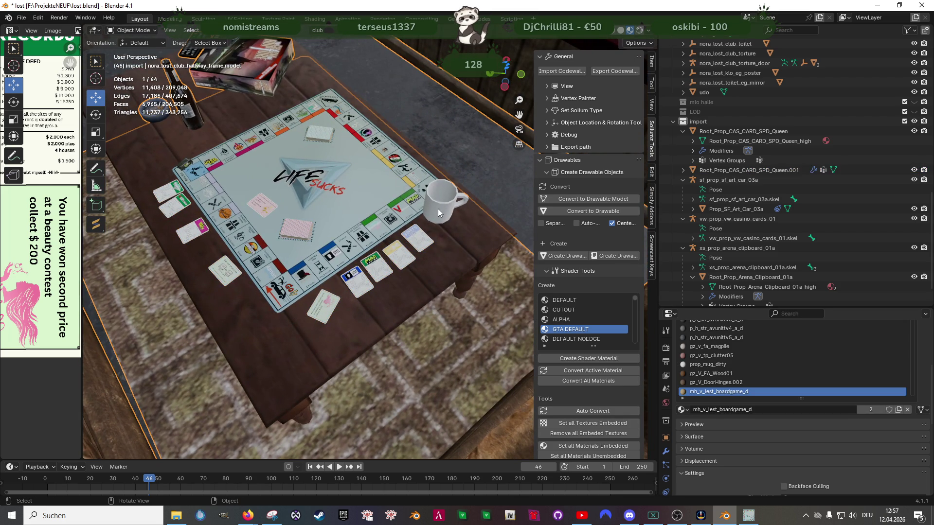
Step: Box-select the mug's mesh in wireframe and slide it a few centimetres off the board's edge
{"action": "key", "text": "Tab"}
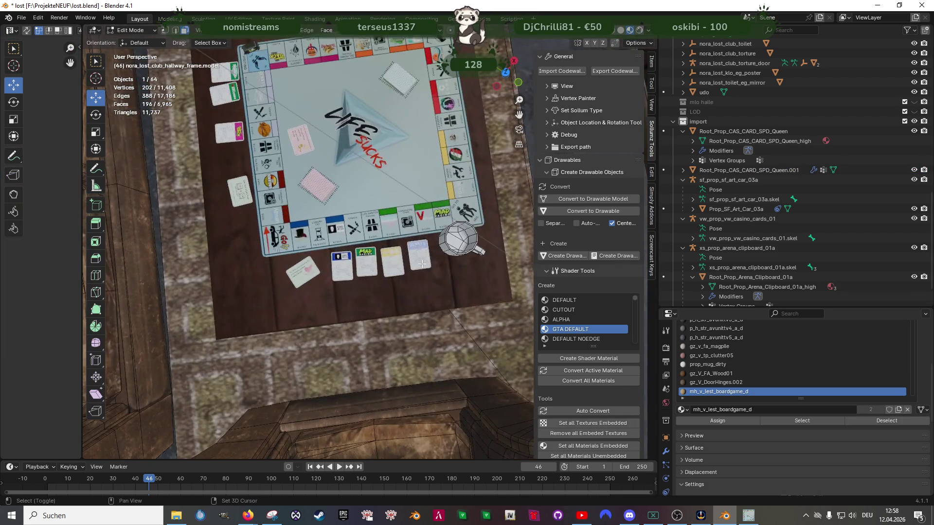
{"action": "key", "text": "shift+z"}
{"action": "left_click_drag", "start_coordinate": [417, 204], "coordinate": [493, 285]}
{"action": "key", "text": "shift+z"}
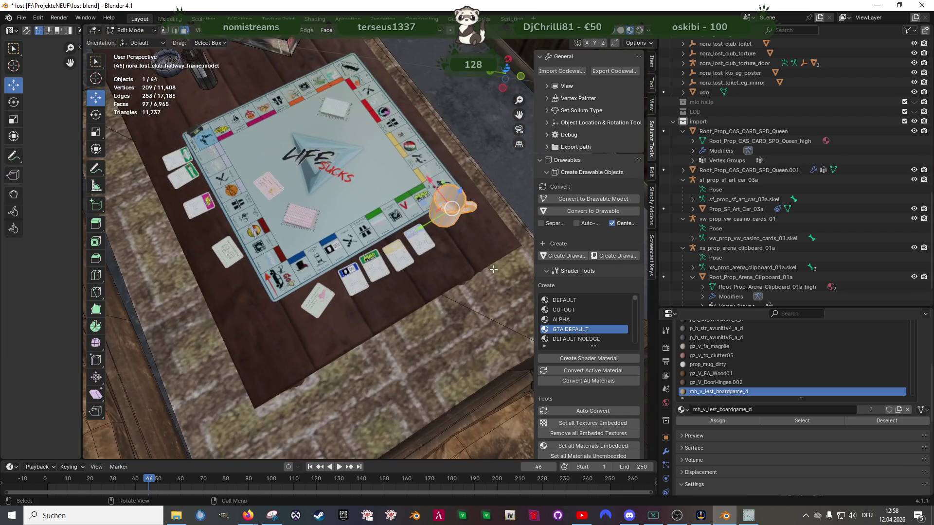
{"action": "scroll", "coordinate": [431, 287], "scroll_direction": "up", "scroll_amount": 4}
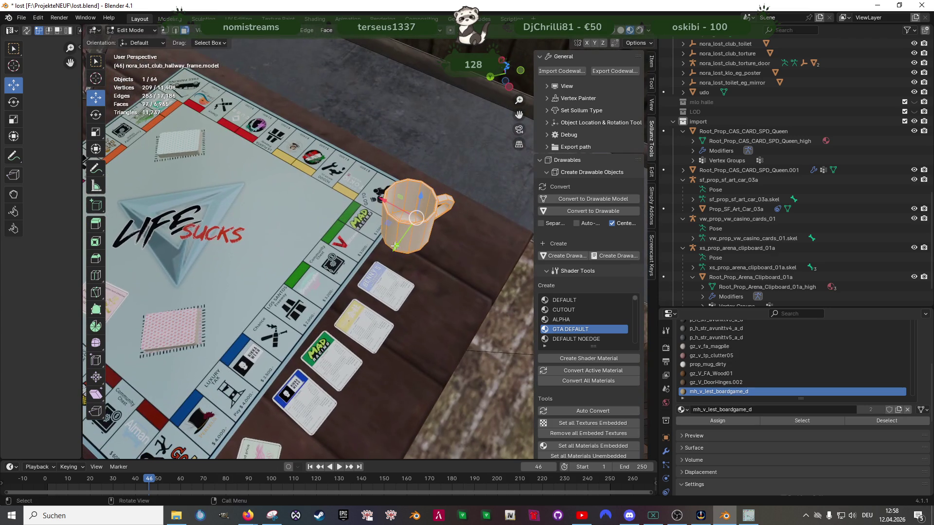
{"action": "left_click_drag", "start_coordinate": [389, 228], "coordinate": [438, 212]}
{"action": "key", "text": "Tab"}
{"action": "scroll", "coordinate": [410, 307], "scroll_direction": "down", "scroll_amount": 4}
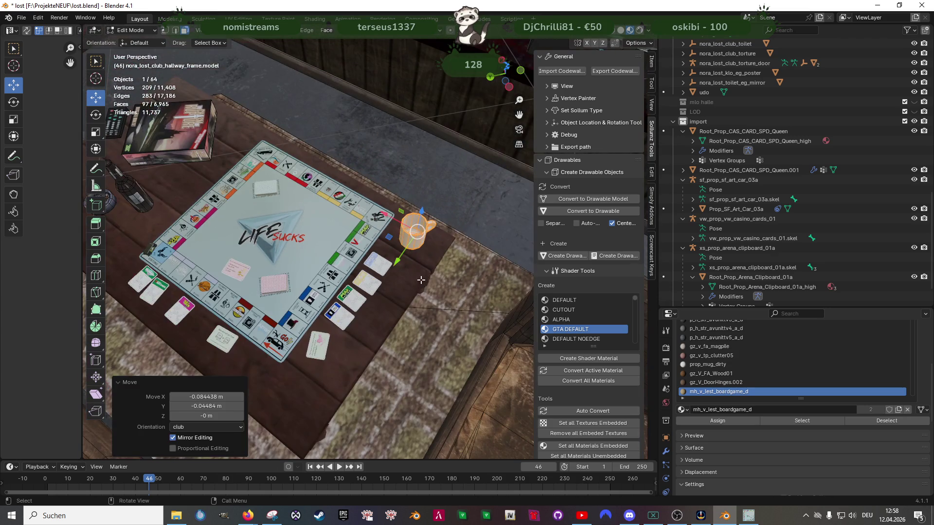
{"action": "scroll", "coordinate": [410, 306], "scroll_direction": "down", "scroll_amount": 3}
{"action": "scroll", "coordinate": [438, 285], "scroll_direction": "down", "scroll_amount": 3}
{"action": "left_click_drag", "start_coordinate": [421, 273], "coordinate": [366, 321]}
{"action": "scroll", "coordinate": [392, 198], "scroll_direction": "down", "scroll_amount": 5}
{"action": "left_click_drag", "start_coordinate": [391, 198], "coordinate": [386, 111]}
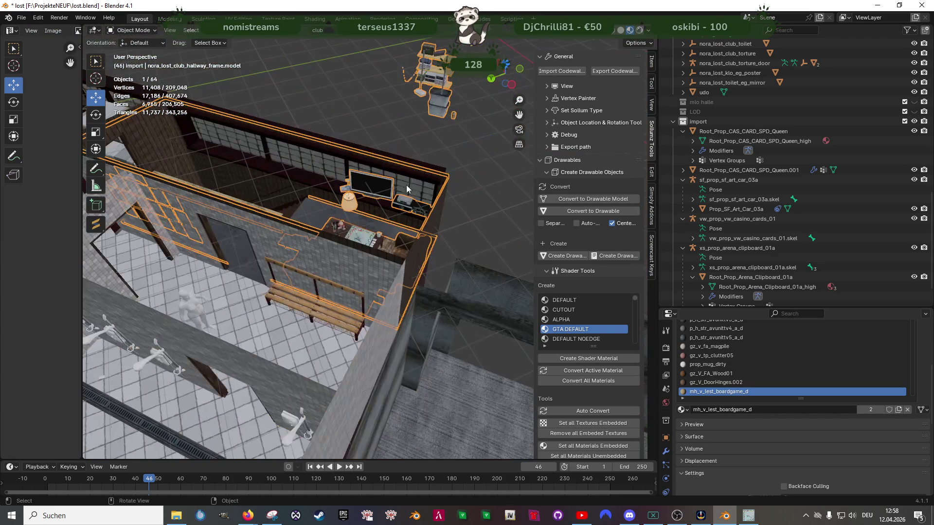
{"action": "scroll", "coordinate": [386, 146], "scroll_direction": "up", "scroll_amount": 5}
{"action": "scroll", "coordinate": [383, 257], "scroll_direction": "up", "scroll_amount": 4}
{"action": "scroll", "coordinate": [366, 270], "scroll_direction": "up", "scroll_amount": 2}
Step: Frame the board-game table and capture the 3D viewport as a Win+Shift+S screenshot
{"action": "mouse_move", "coordinate": [350, 284]}
{"action": "left_mouse_down"}
{"action": "mouse_move", "coordinate": [320, 290]}
{"action": "mouse_move", "coordinate": [362, 294]}
{"action": "mouse_move", "coordinate": [374, 274]}
{"action": "left_mouse_up"}
{"action": "scroll", "coordinate": [321, 290], "scroll_direction": "down", "scroll_amount": 3}
{"action": "scroll", "coordinate": [361, 293], "scroll_direction": "down", "scroll_amount": 2}
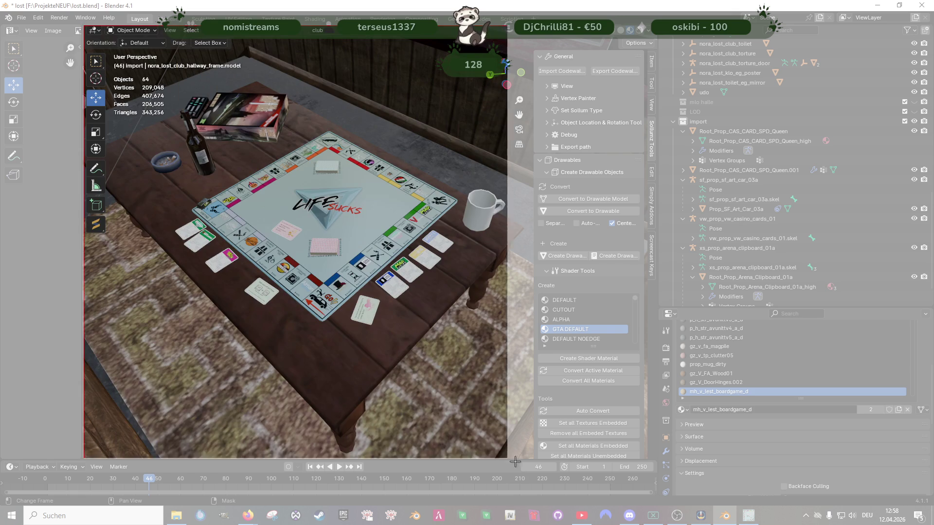
{"action": "left_click_drag", "start_coordinate": [84, 26], "coordinate": [538, 458]}
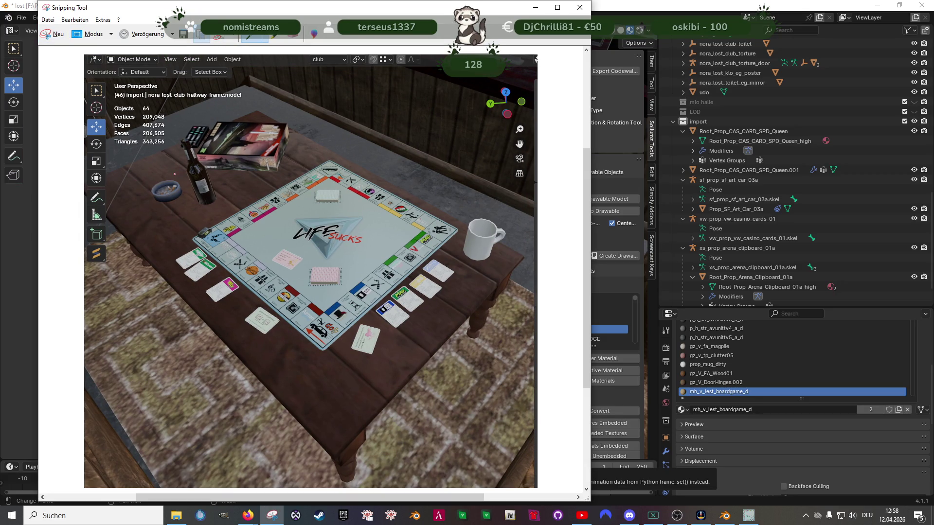
Step: Close the Snipping Tool capture window, answering its save prompt, and return to Blender
{"action": "left_click", "coordinate": [629, 516]}
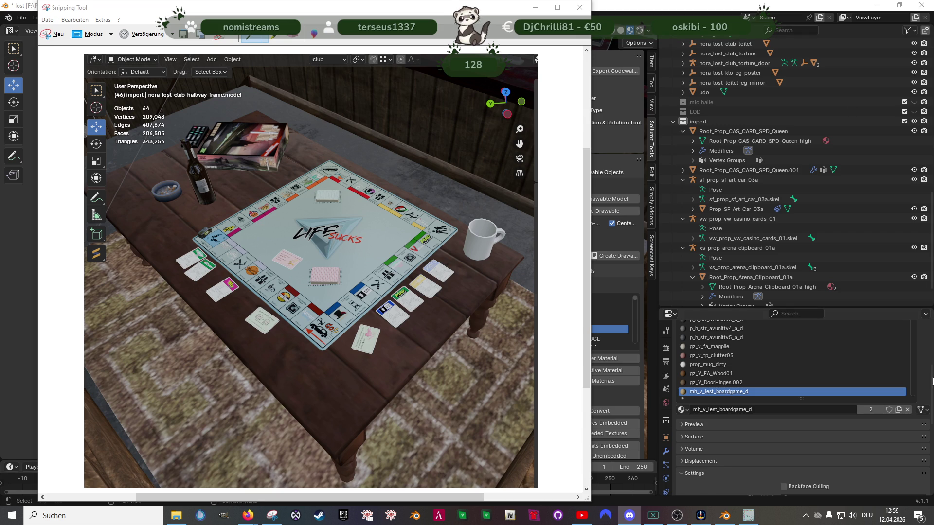
{"action": "scroll", "coordinate": [311, 270], "scroll_direction": "up", "scroll_amount": 1}
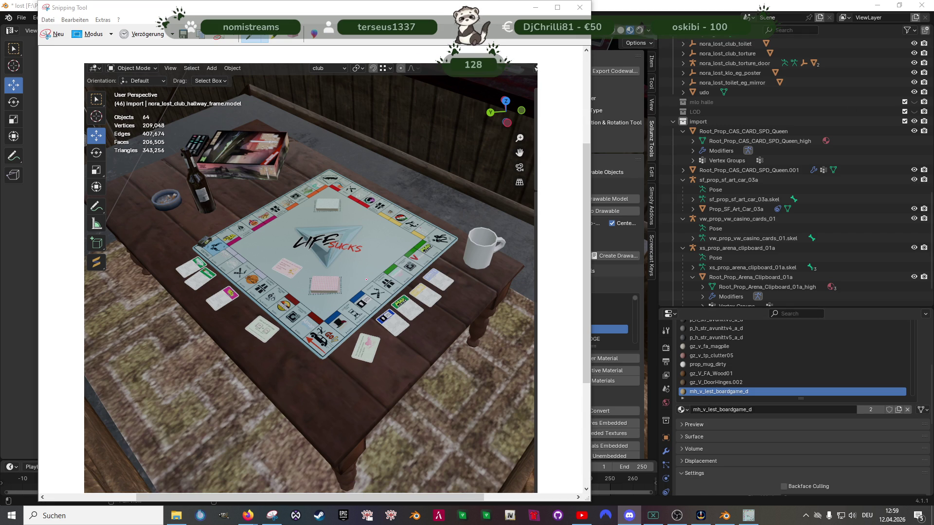
{"action": "left_click", "coordinate": [580, 8]}
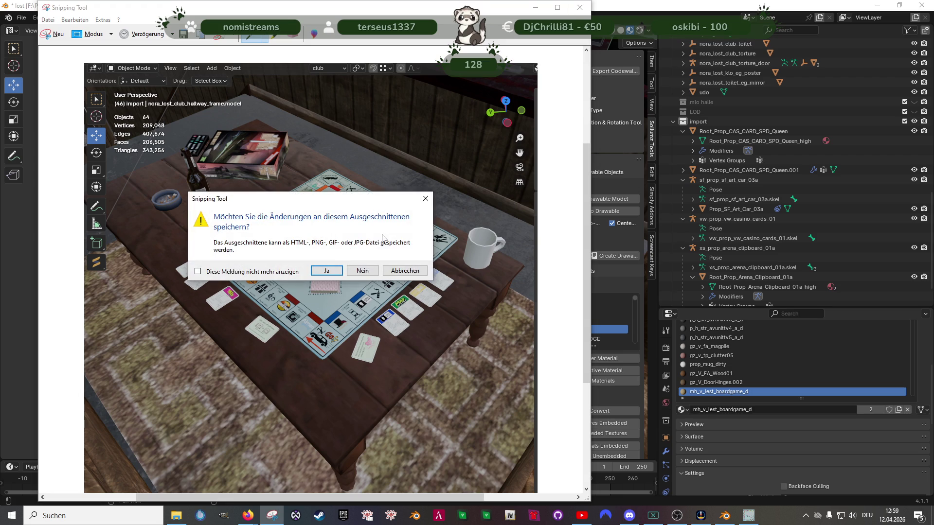
{"action": "left_click", "coordinate": [357, 273]}
{"action": "mouse_move", "coordinate": [383, 284]}
{"action": "left_mouse_down"}
{"action": "mouse_move", "coordinate": [396, 255]}
{"action": "mouse_move", "coordinate": [322, 259]}
{"action": "mouse_move", "coordinate": [422, 230]}
{"action": "left_mouse_up"}
{"action": "scroll", "coordinate": [422, 231], "scroll_direction": "down", "scroll_amount": 5}
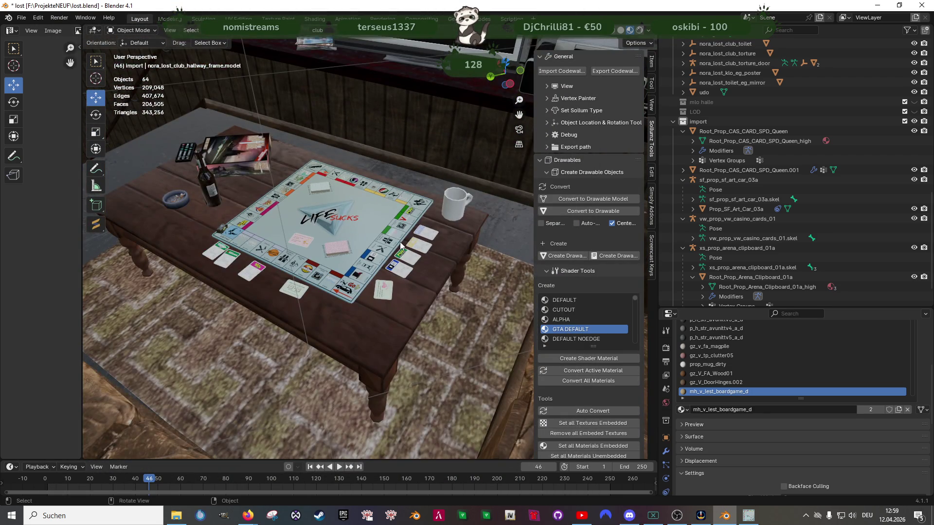
Step: Briefly toggle Edit Mode on the board, switch to Chrome and come back to Blender
{"action": "key", "text": "Tab"}
{"action": "key", "text": "Tab"}
{"action": "left_click", "coordinate": [386, 228]}
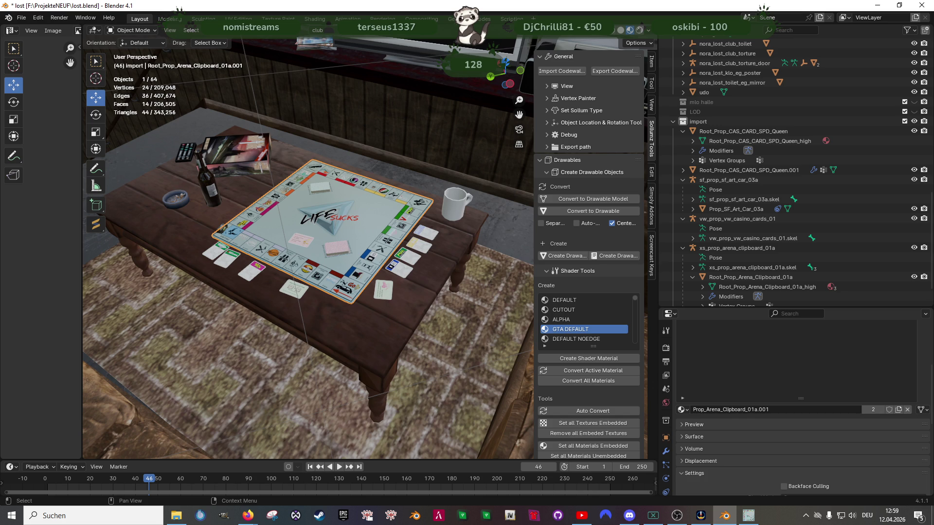
{"action": "key", "text": "alt+Tab"}
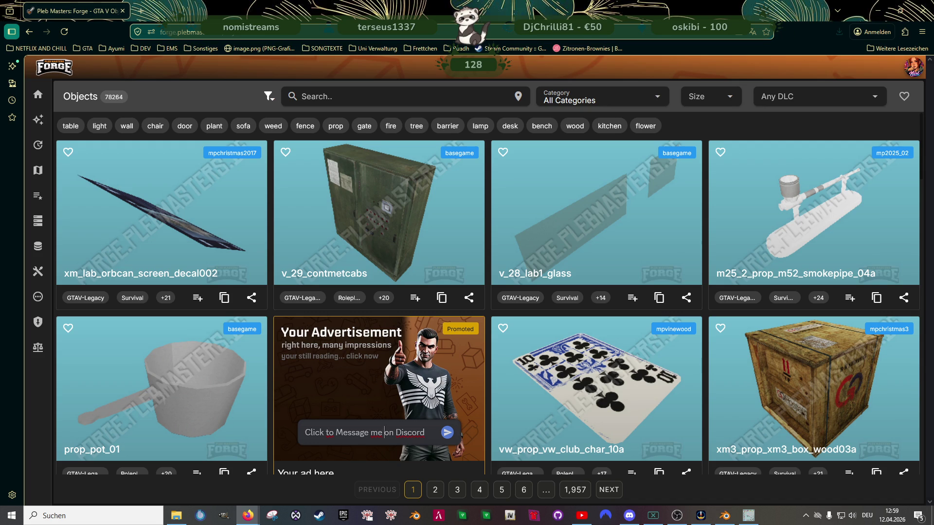
{"action": "left_click", "coordinate": [921, 10]}
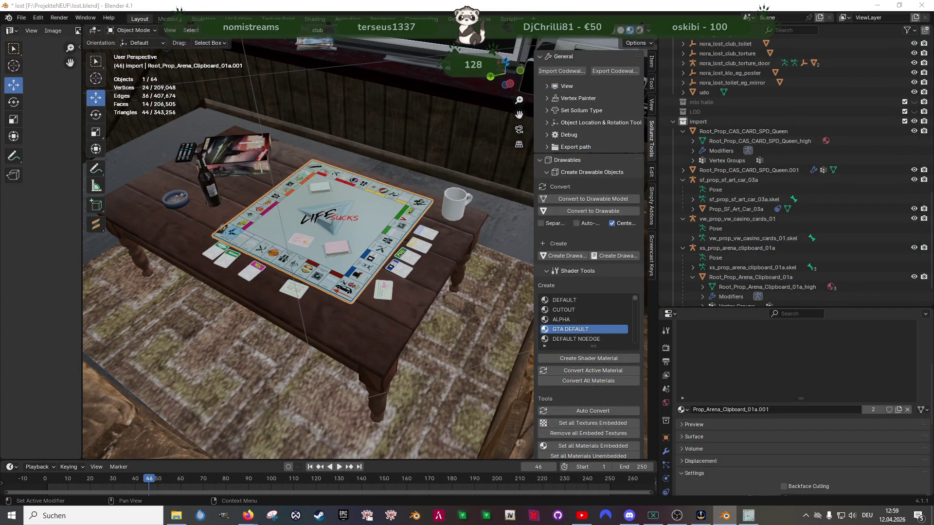
{"action": "left_click", "coordinate": [878, 5]}
{"action": "left_click", "coordinate": [724, 515]}
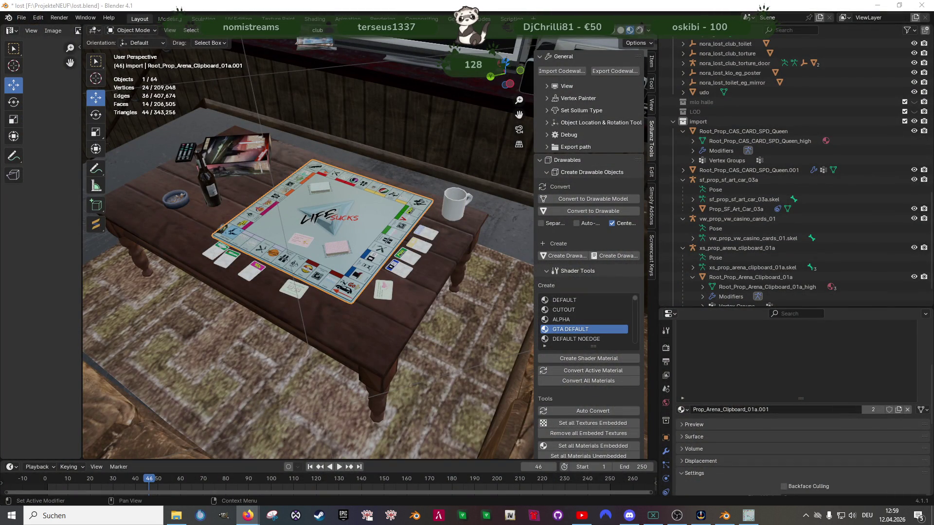
{"action": "scroll", "coordinate": [398, 250], "scroll_direction": "up", "scroll_amount": 1}
{"action": "scroll", "coordinate": [399, 251], "scroll_direction": "down", "scroll_amount": 1}
{"action": "scroll", "coordinate": [399, 249], "scroll_direction": "up", "scroll_amount": 2}
{"action": "left_click_drag", "start_coordinate": [400, 248], "coordinate": [382, 278]}
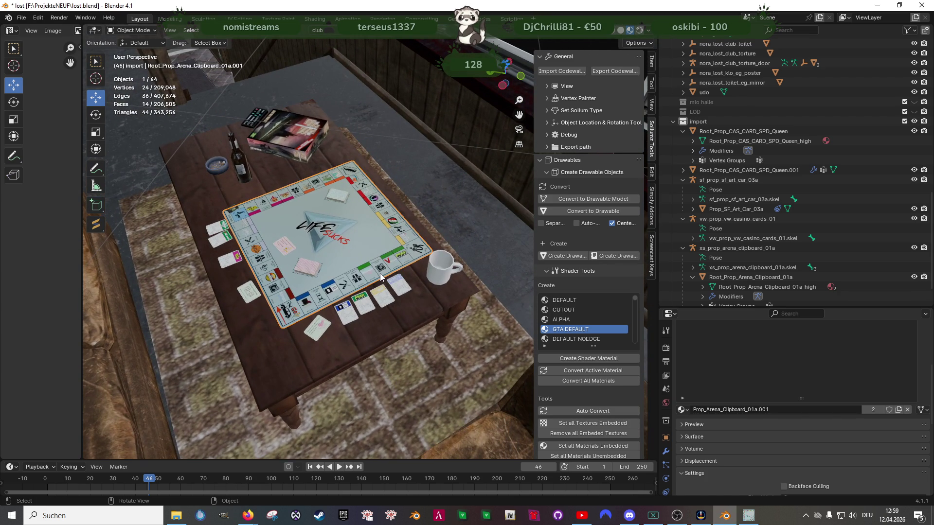